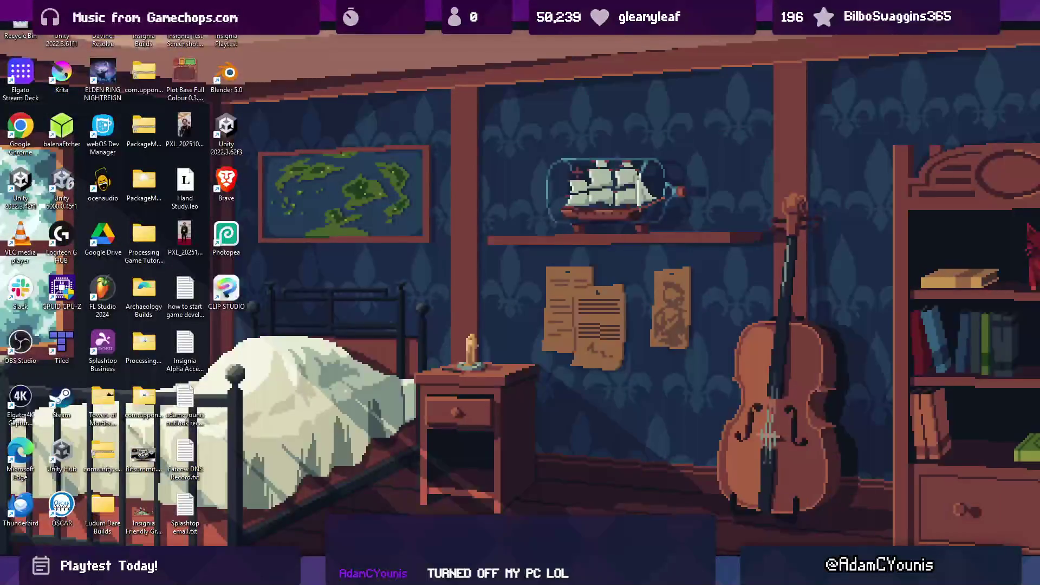
# - Search the Start menu for 'unity', then search again for Windows Media Player
pyautogui.press('super')
pyautogui.write('unity')
pyautogui.press('Return')
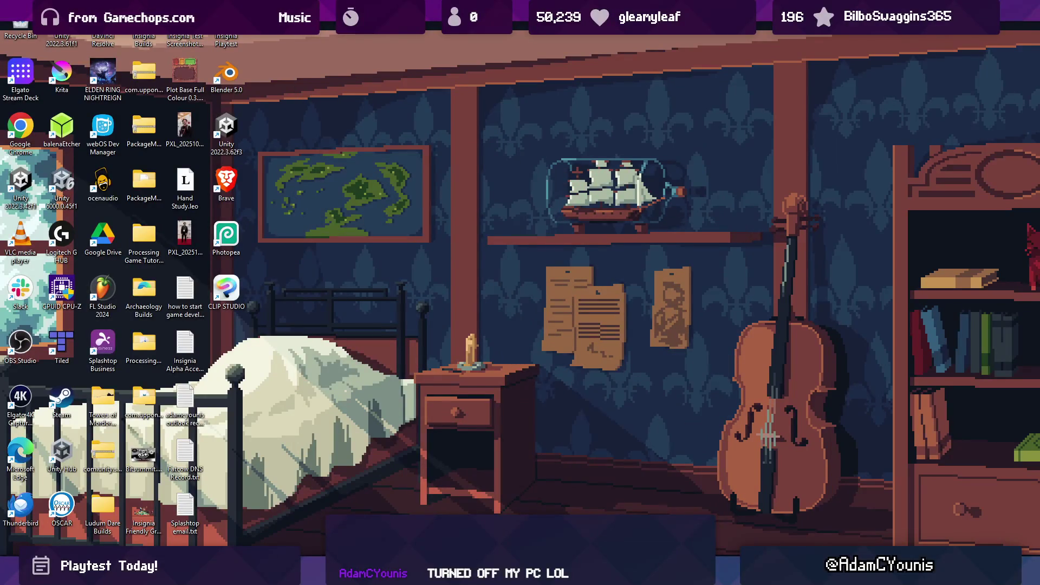
pyautogui.press('super')
pyautogui.write('p')
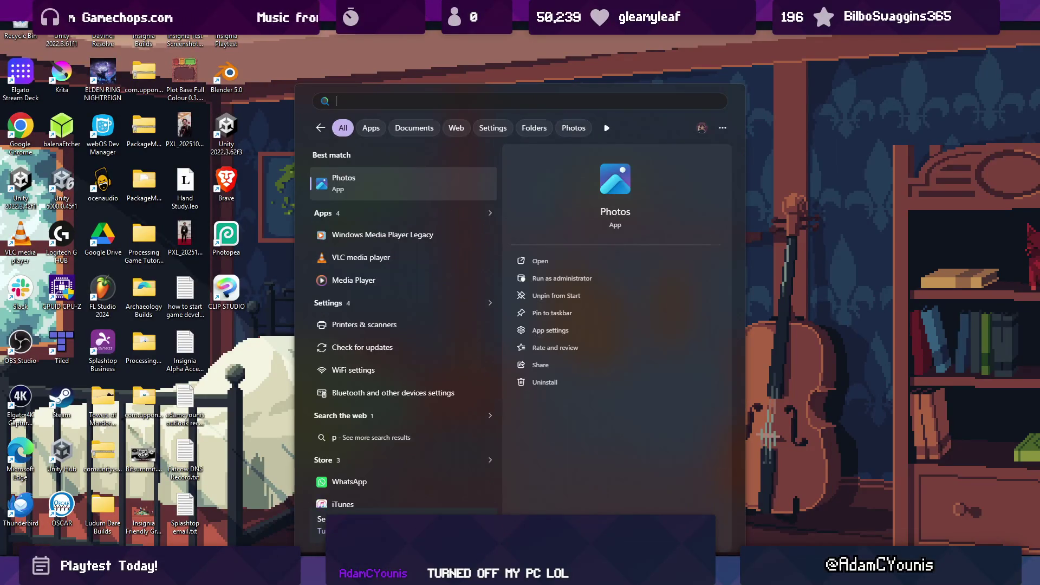
pyautogui.write('windo')
# - Launch Windows Media Player Legacy and play the Stream Music playlist
pyautogui.press('Return')
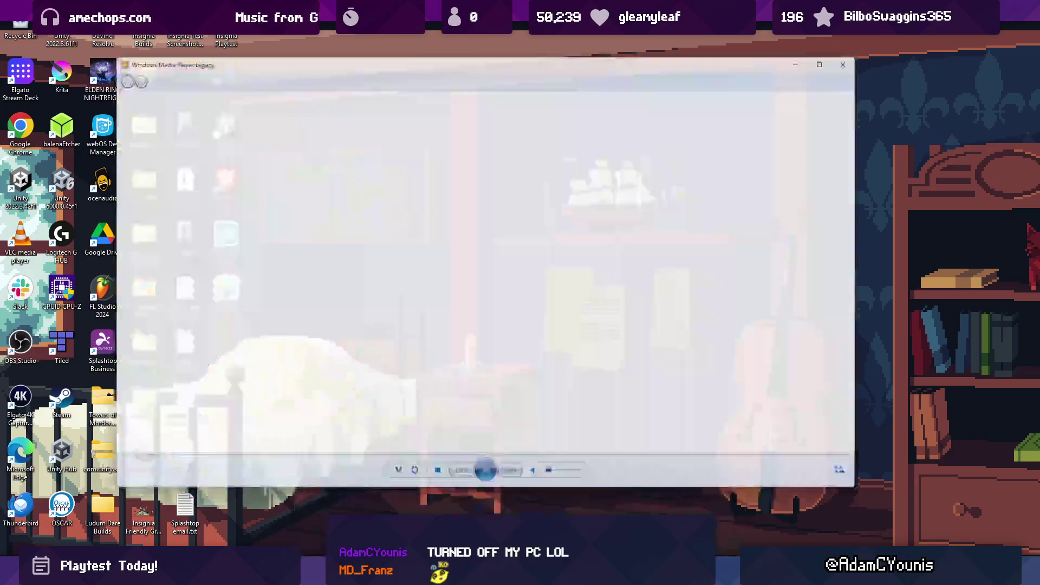
pyautogui.click(487, 482)
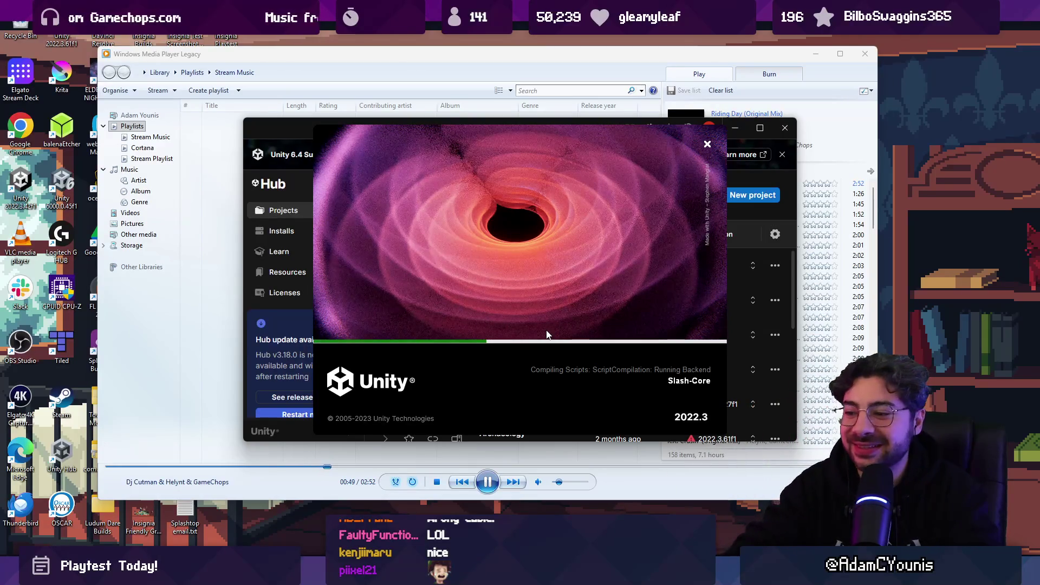
pyautogui.press('super')
# - Launch Fork and review the local changes, including the Knight Portait meta and aseprite files
pyautogui.write('fork')
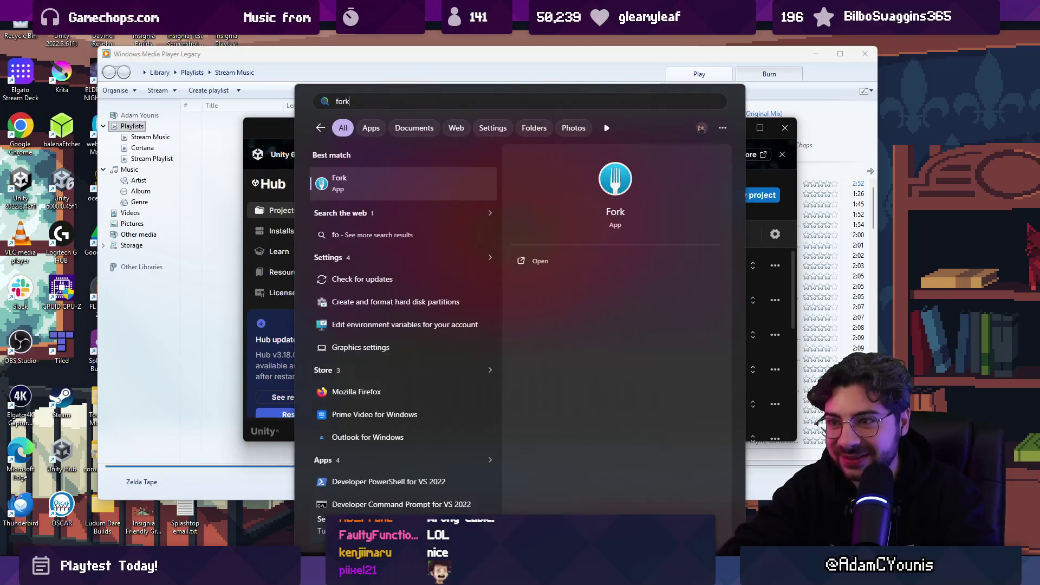
pyautogui.press('Return')
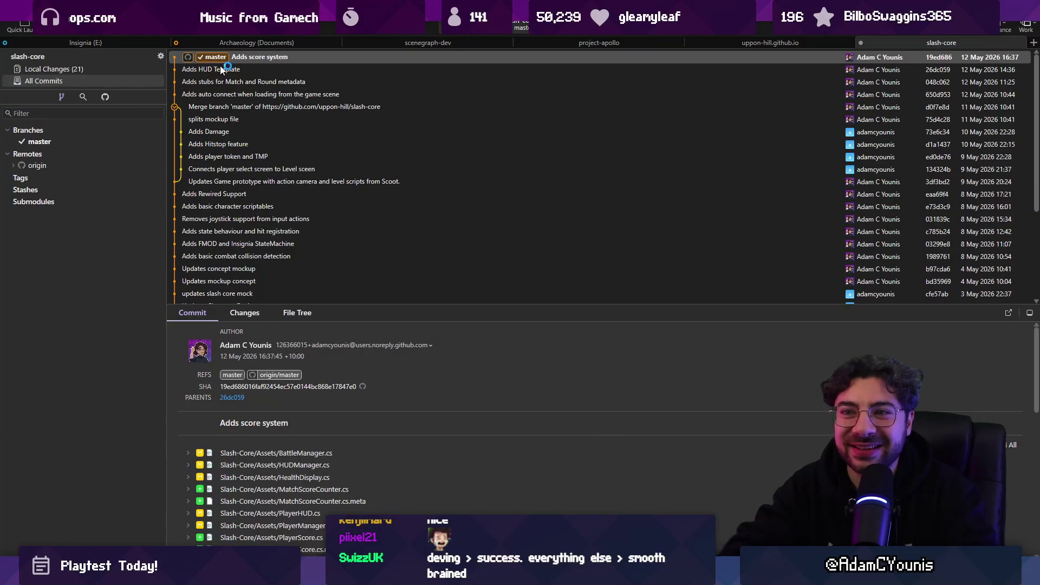
pyautogui.click(152, 69)
pyautogui.scroll(-6, 285, 126)
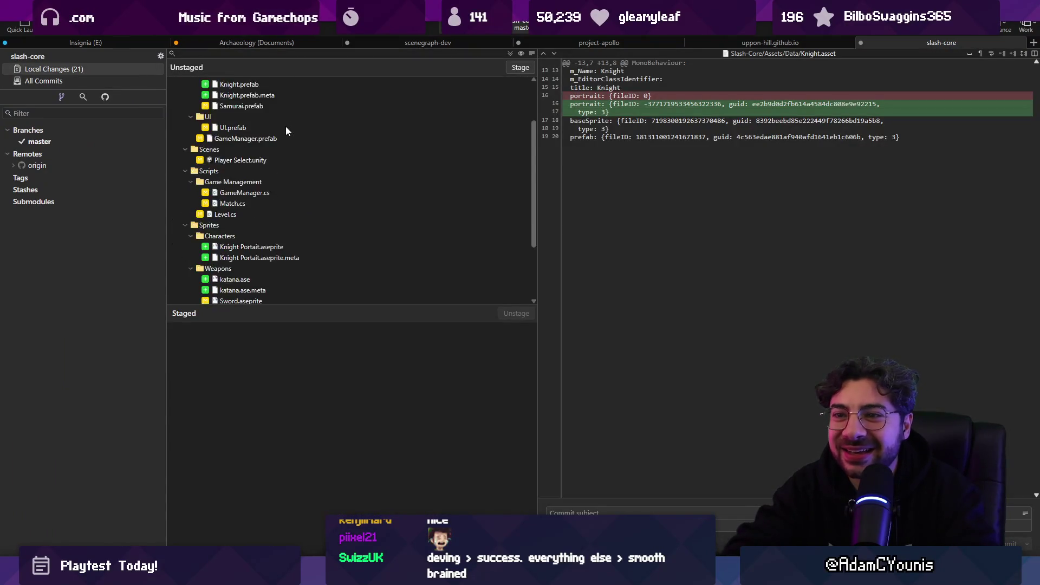
pyautogui.click(259, 171)
pyautogui.click(261, 161)
# - Stage all 21 slash-core changes and commit them to master
pyautogui.scroll(6, 353, 168)
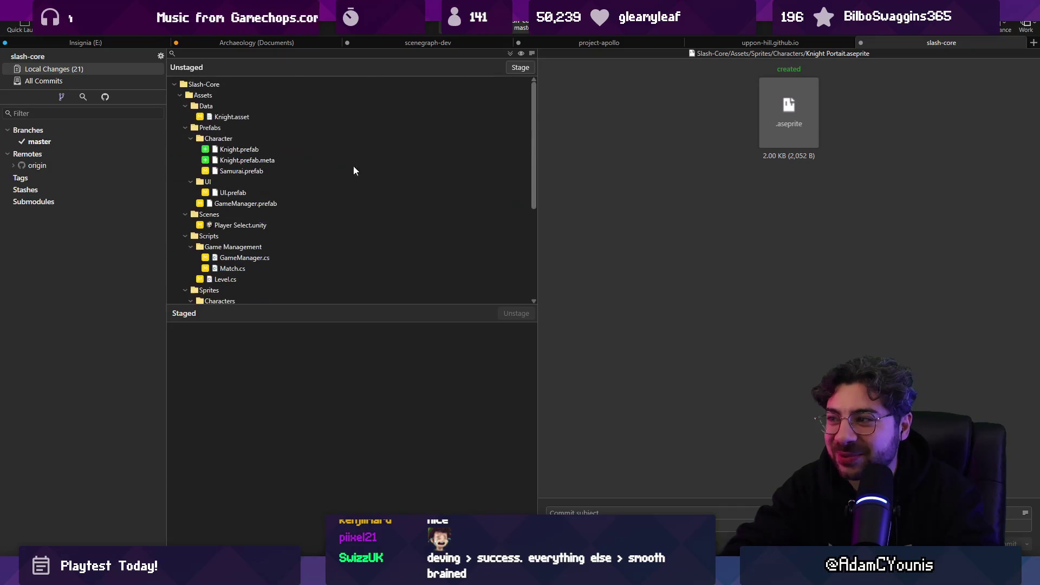
pyautogui.click(519, 67)
pyautogui.write('Adds knight')
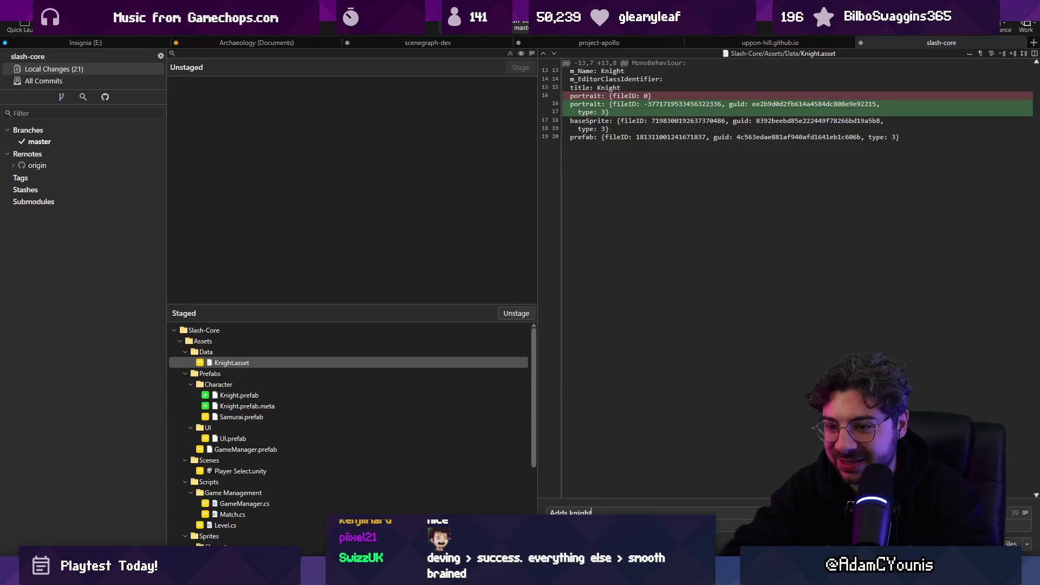
pyautogui.hotkey('ctrl', 'Return')
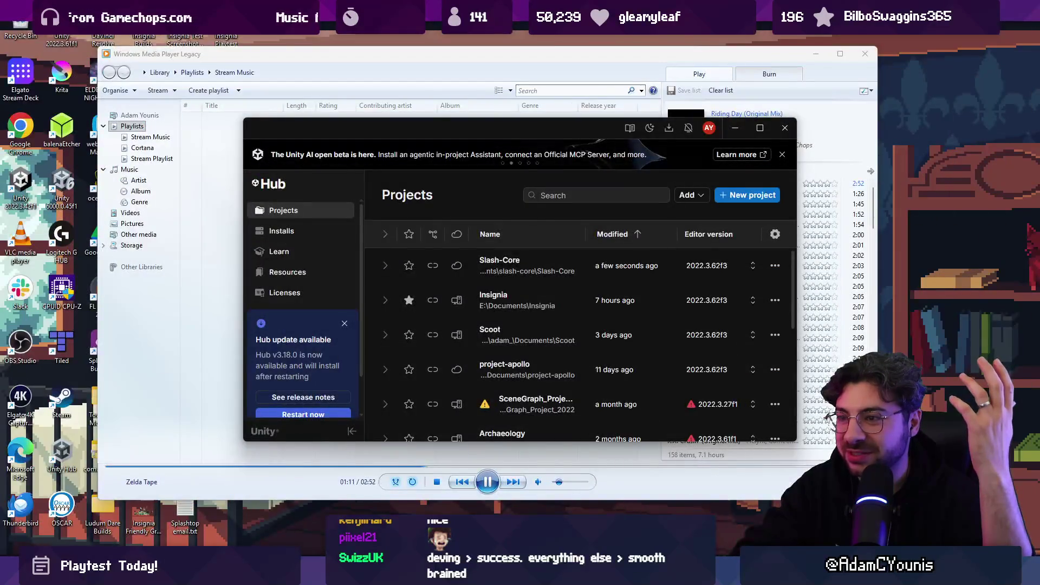
# - Minimize Media Player and close Chrome and the Steam prompt to reach the running Unity editor
pyautogui.moveTo(460, 130)
pyautogui.mouseDown()
pyautogui.moveTo(581, 414)
pyautogui.moveTo(584, 466)
pyautogui.moveTo(483, 258)
pyautogui.moveTo(455, 135)
pyautogui.mouseUp()
pyautogui.click(813, 55)
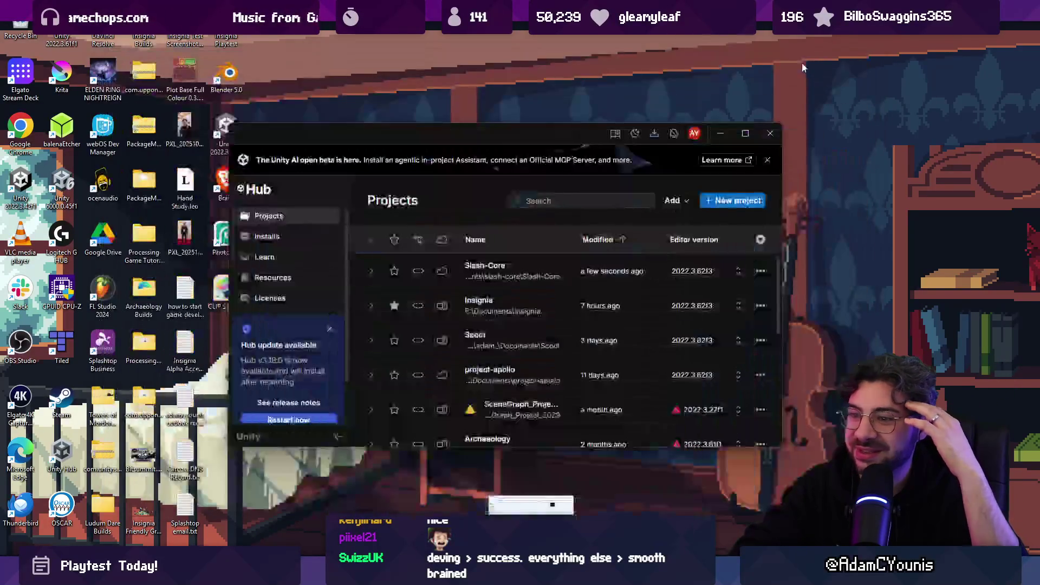
pyautogui.press('super')
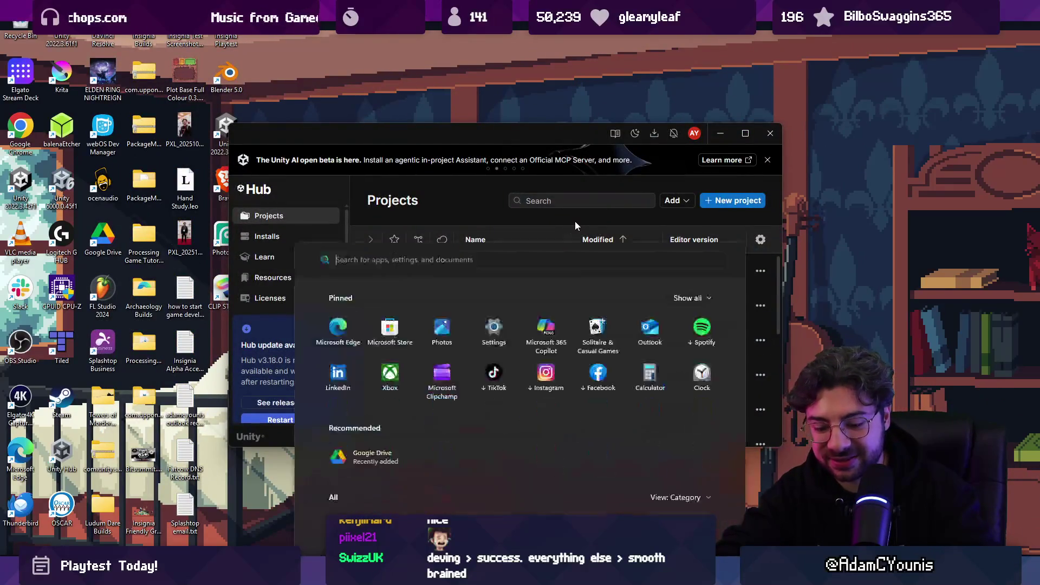
pyautogui.write('chrome')
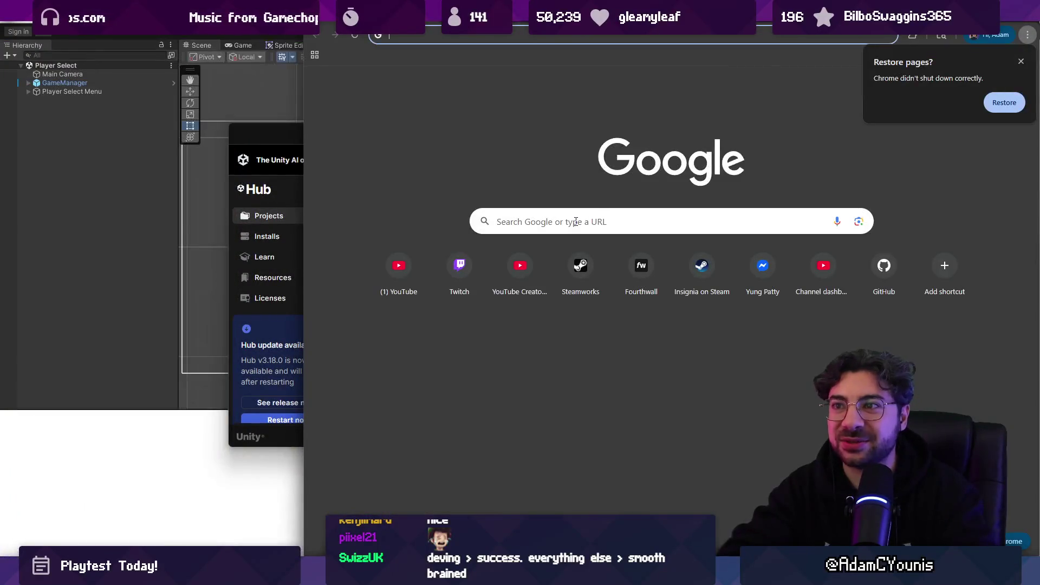
pyautogui.write('s')
pyautogui.press('super+Down')
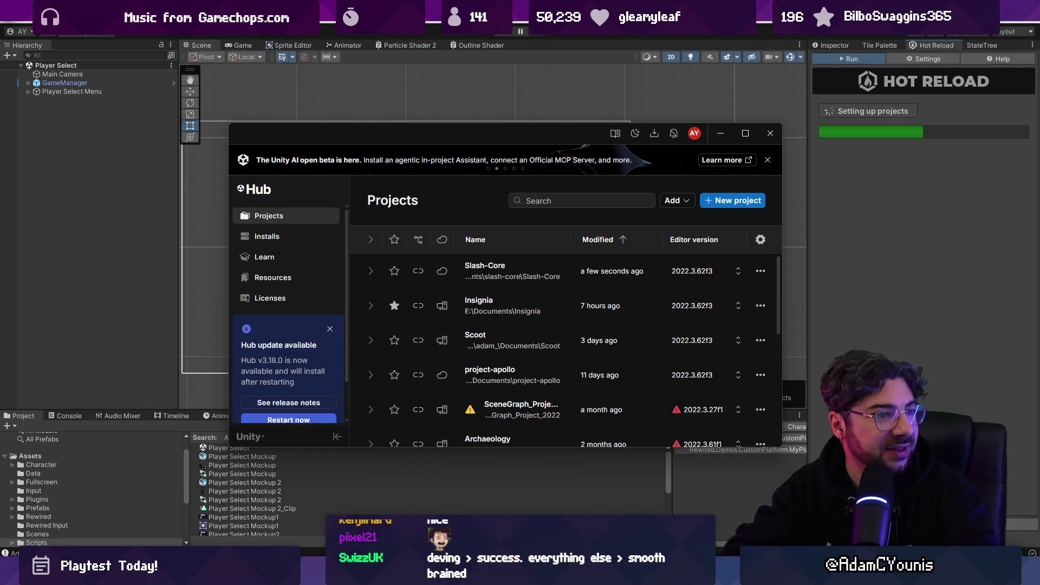
pyautogui.hotkey('alt', 'Tab')
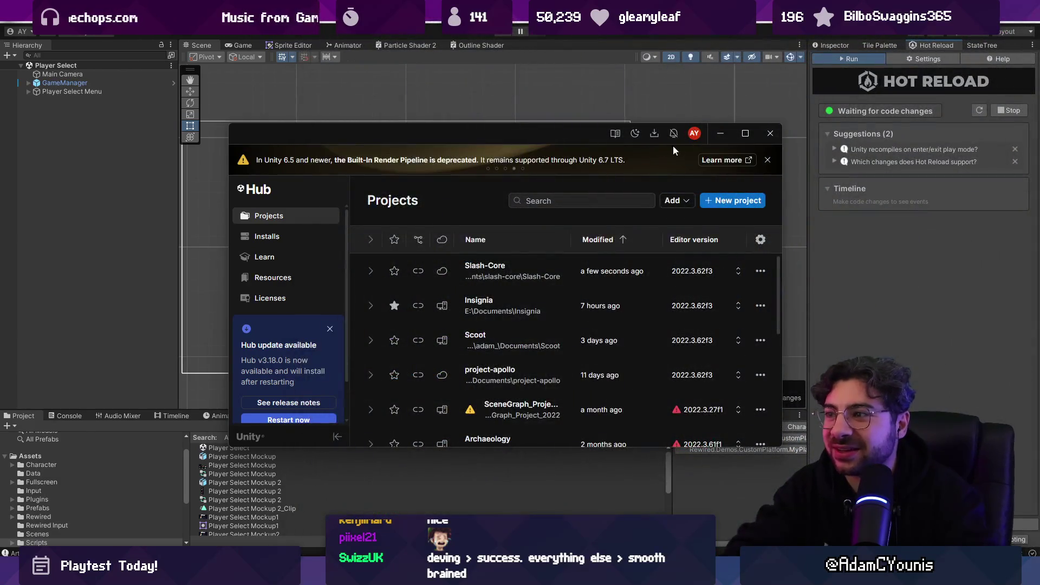
pyautogui.click(712, 134)
pyautogui.click(700, 174)
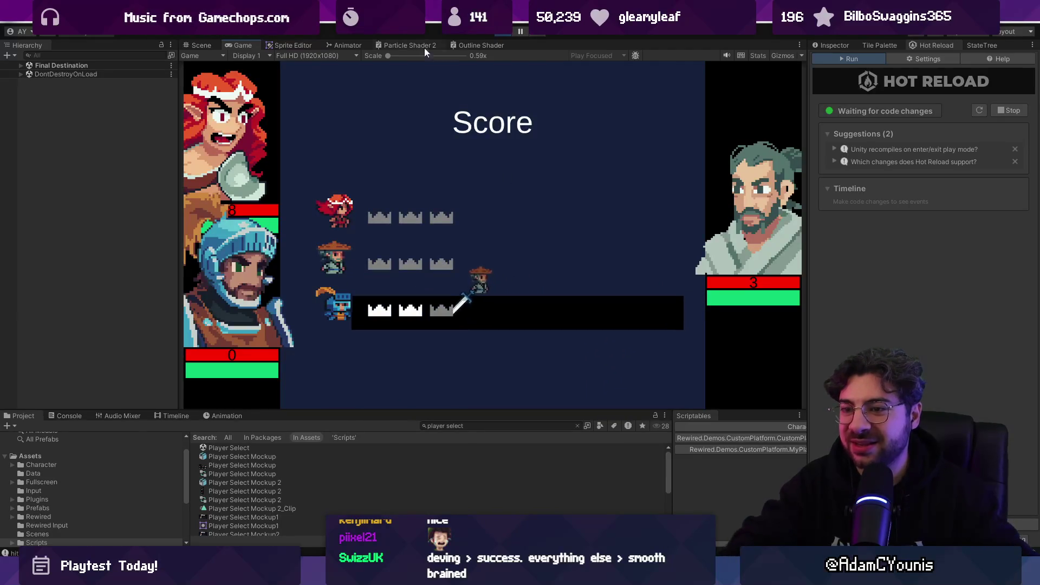
# - Stop Play mode and open the Battlefield scene from a 'battle' project search
pyautogui.click(505, 34)
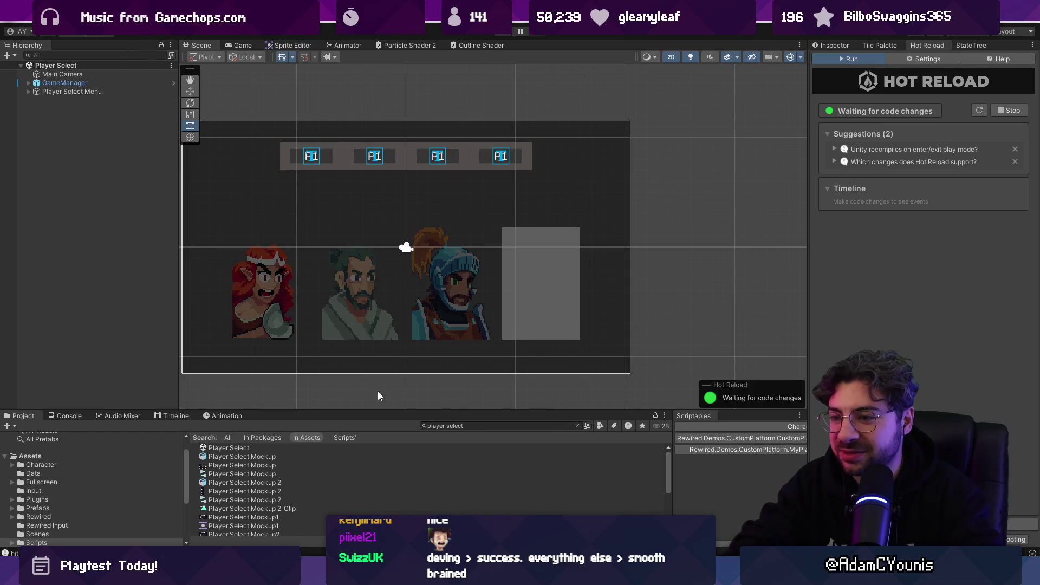
pyautogui.click(457, 426)
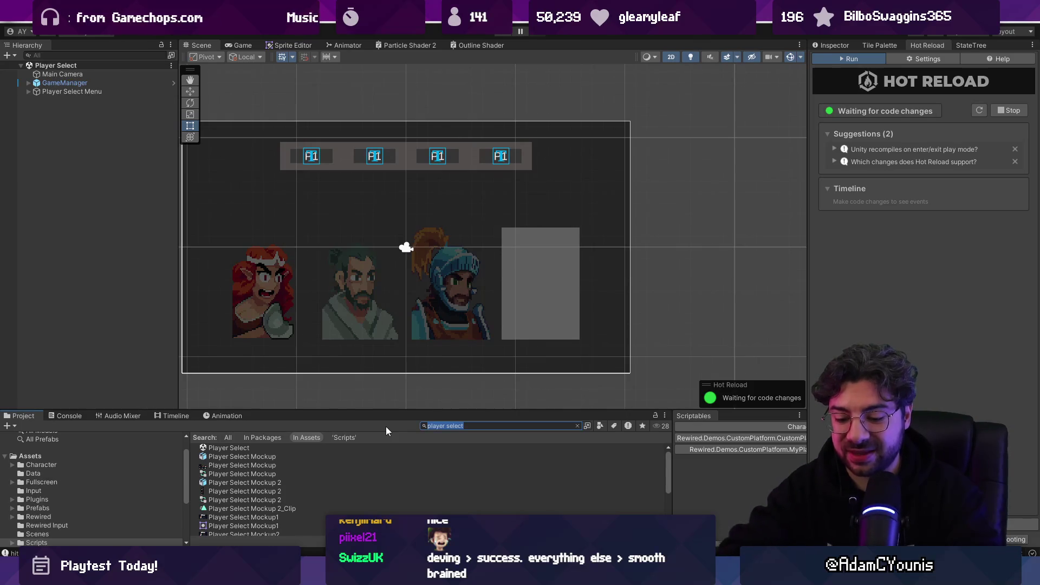
pyautogui.write('battle')
pyautogui.click(278, 457)
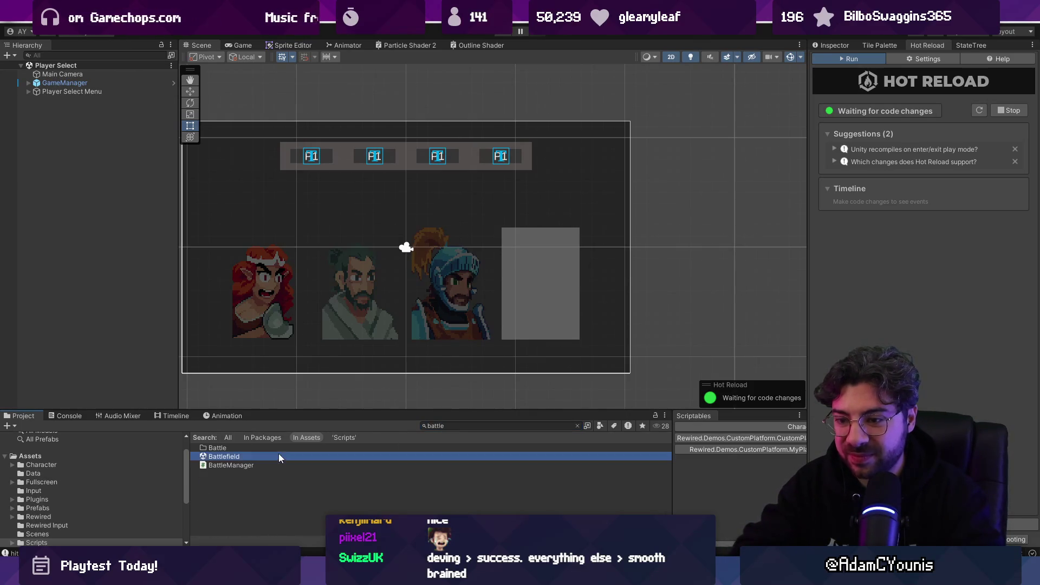
pyautogui.doubleClick(279, 457)
# - In the UI prefab, move Player HUD 1 below Player HUD 3, then return to Battlefield
pyautogui.doubleClick(49, 74)
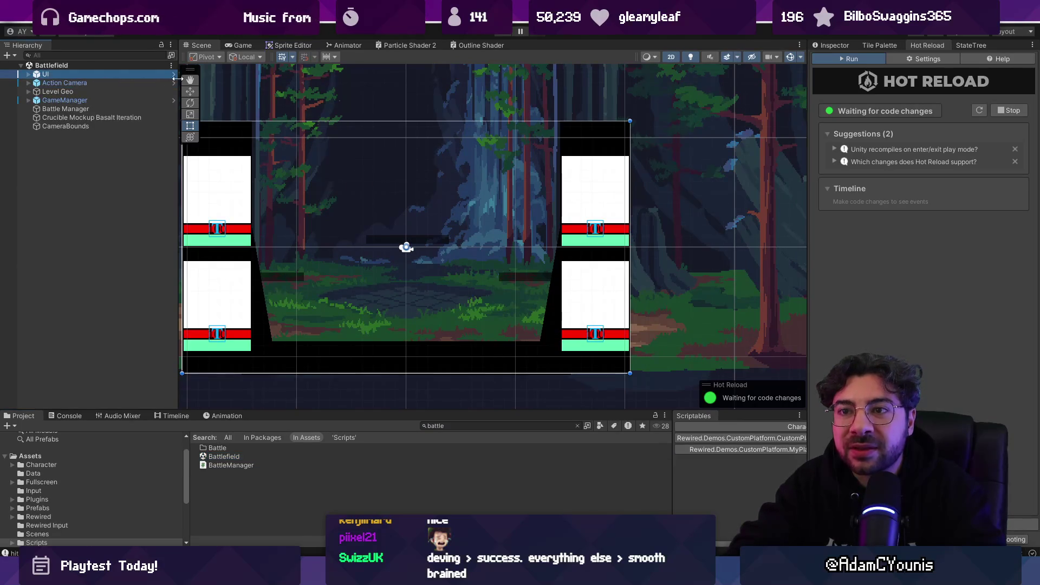
pyautogui.moveTo(71, 96); pyautogui.dragTo(89, 125)
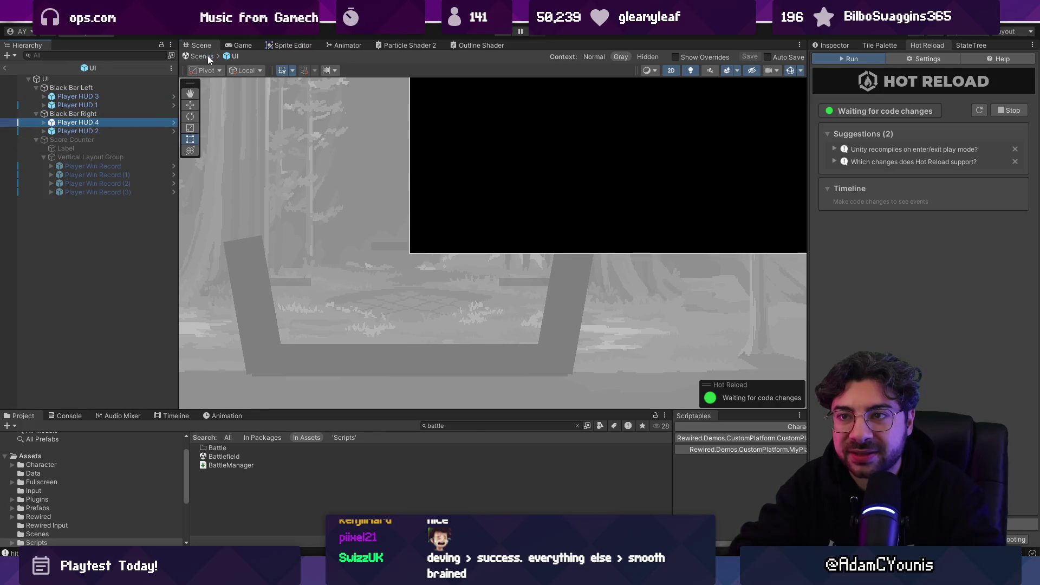
pyautogui.click(204, 56)
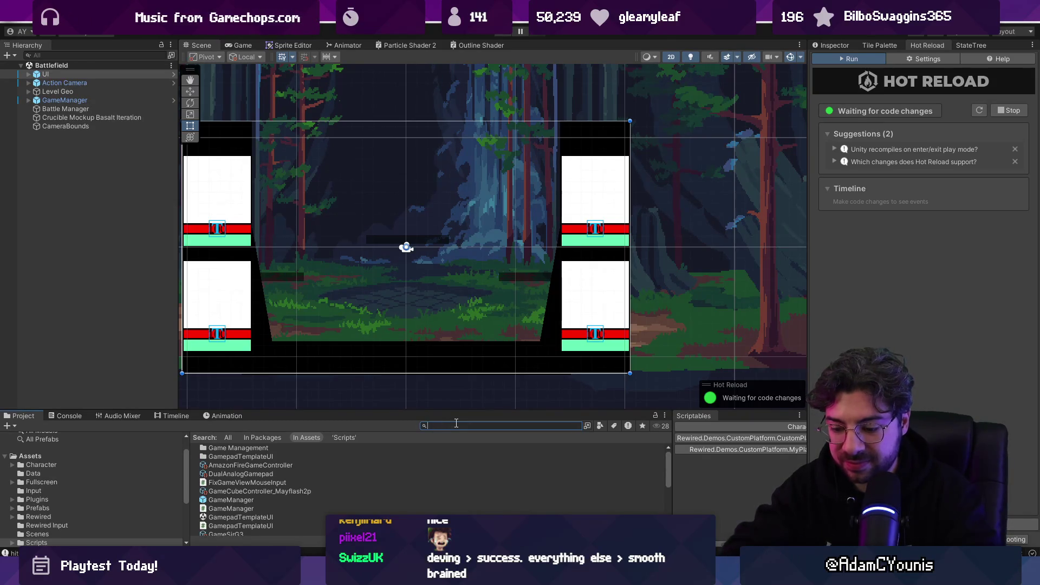
# - Find and open the Player Select scene from the project search
pyautogui.write('player')
pyautogui.press('Down')
pyautogui.press('Down')
pyautogui.press('Down')
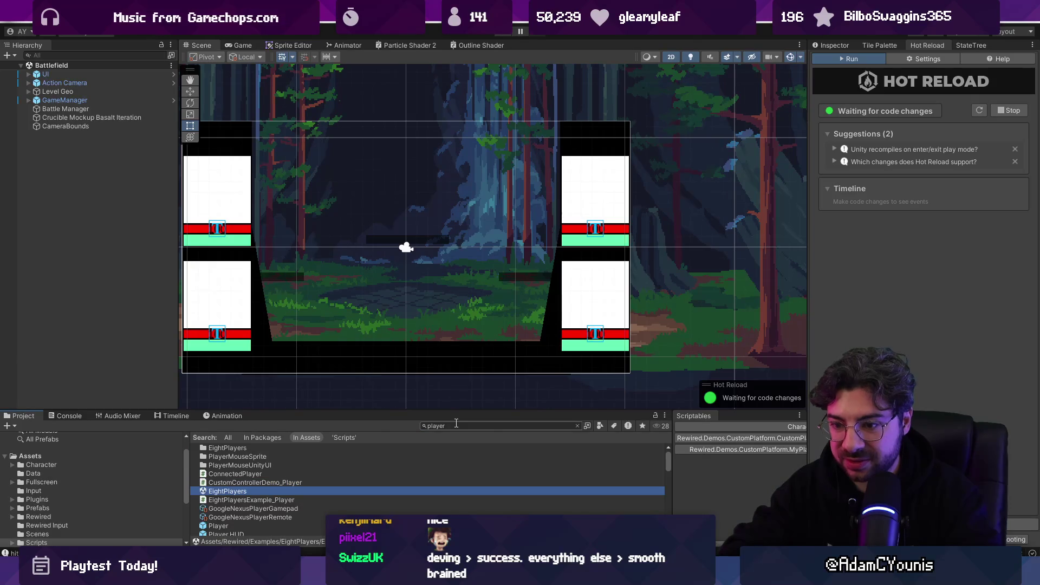
pyautogui.press('Down')
pyautogui.press('Down')
pyautogui.press('Down')
pyautogui.click(456, 425)
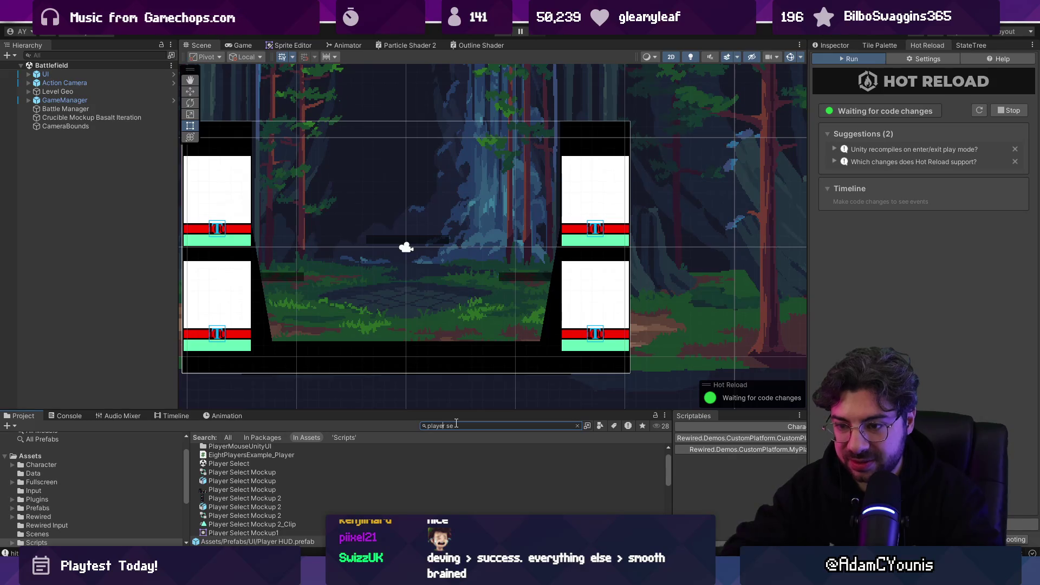
pyautogui.press('Down')
pyautogui.press('Down')
pyautogui.press('Down')
pyautogui.press('Return')
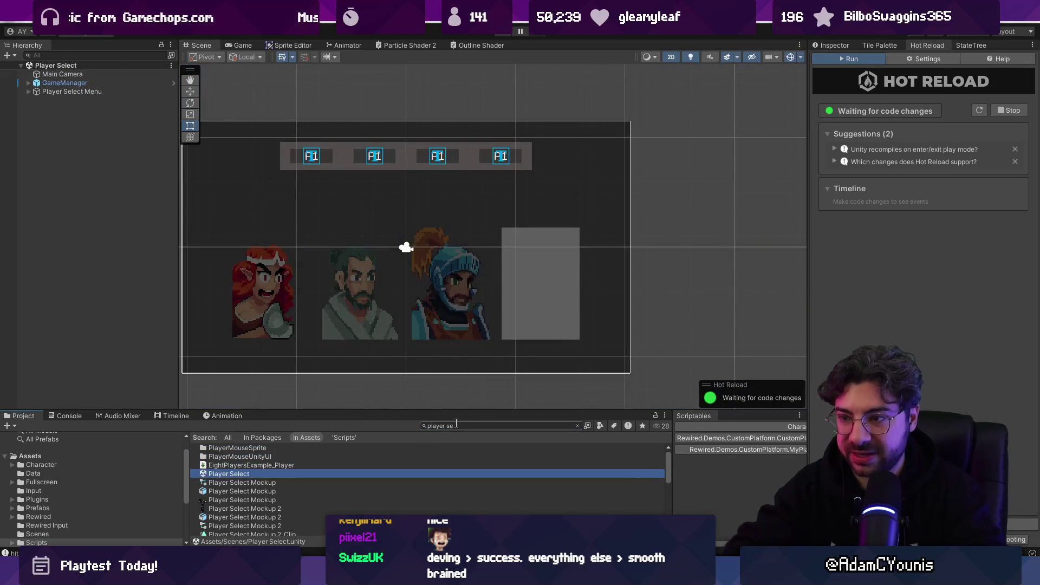
pyautogui.click(443, 426)
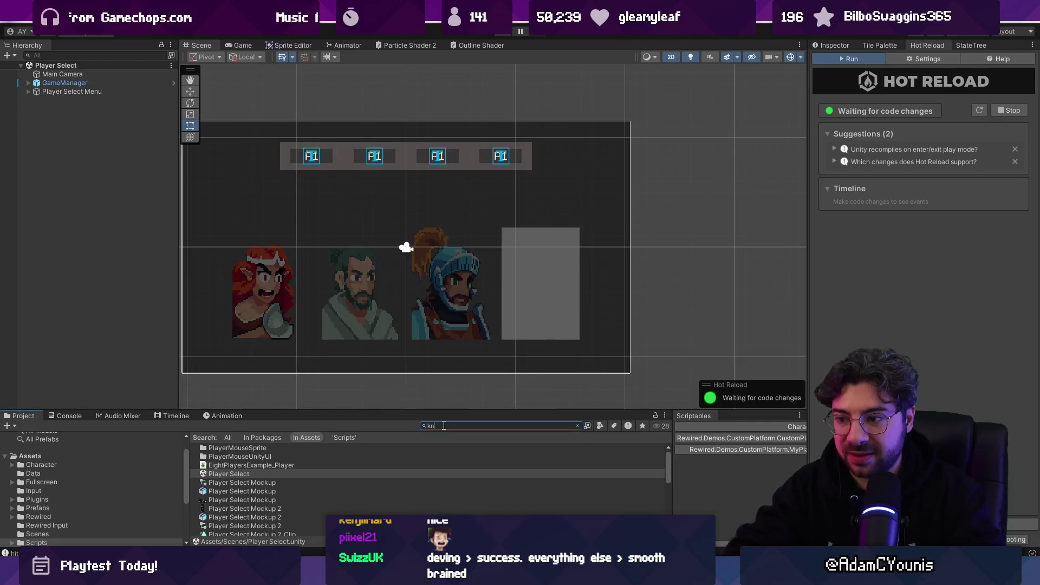
# - Open the Knight Character Class asset and locate its base and portrait sprites
pyautogui.write('ight')
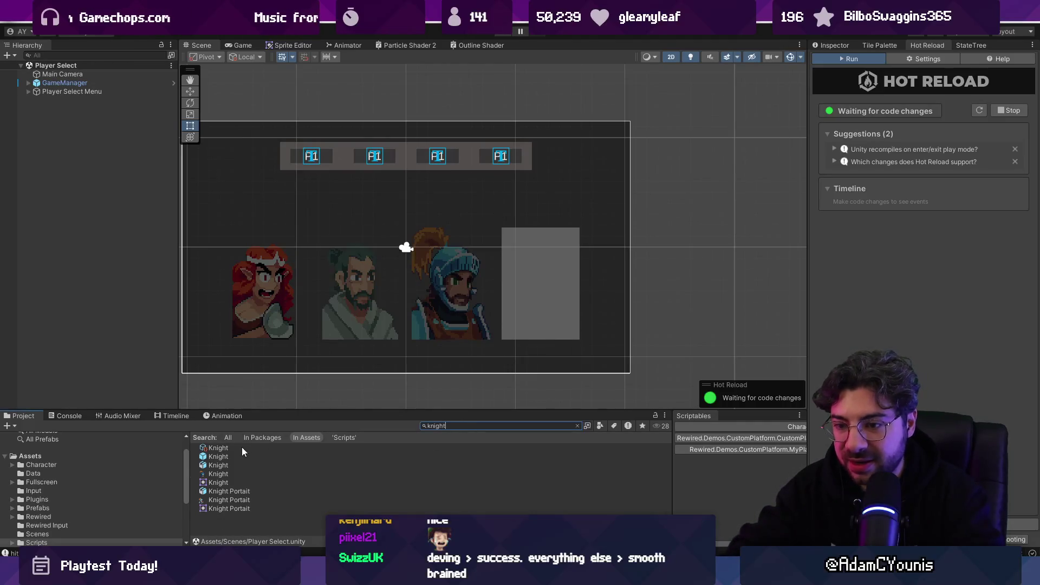
pyautogui.doubleClick(242, 450)
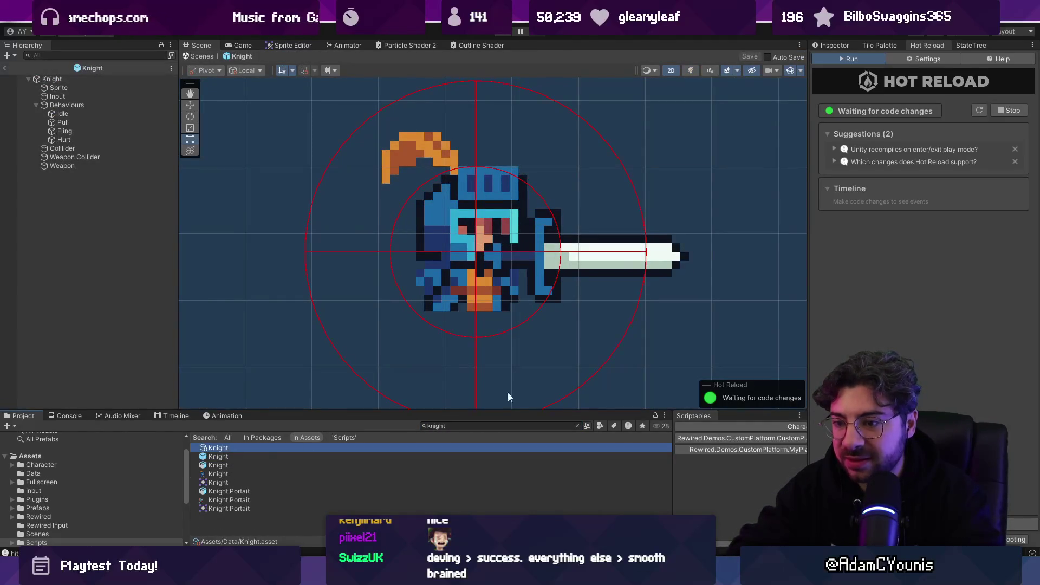
pyautogui.click(834, 45)
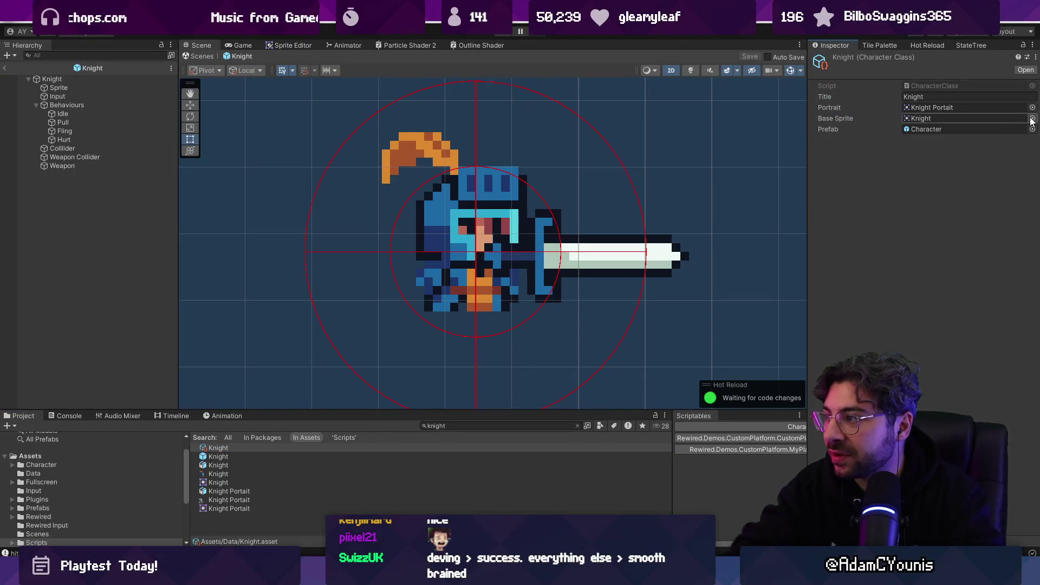
pyautogui.click(1012, 120)
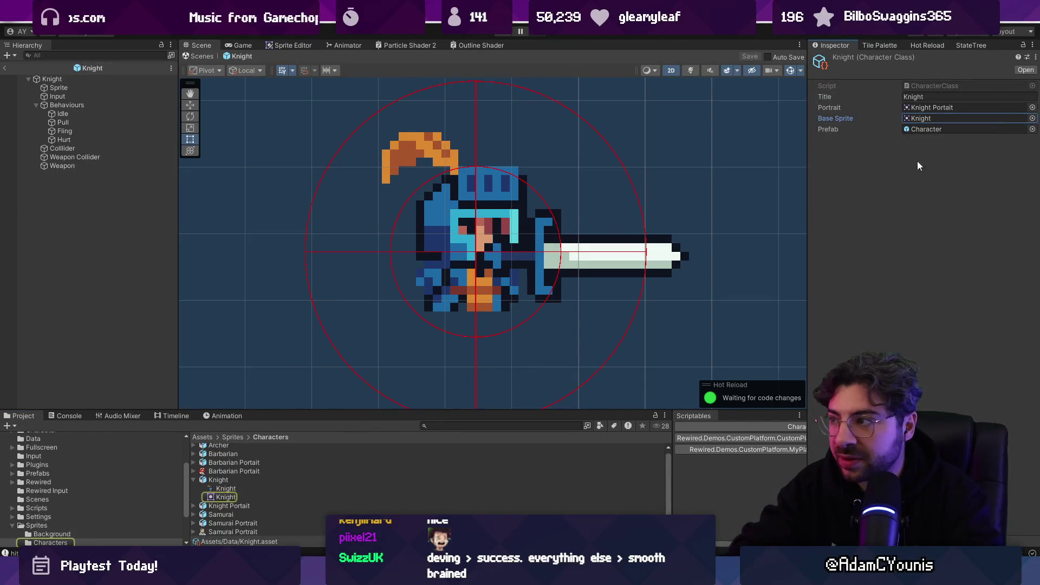
pyautogui.click(936, 109)
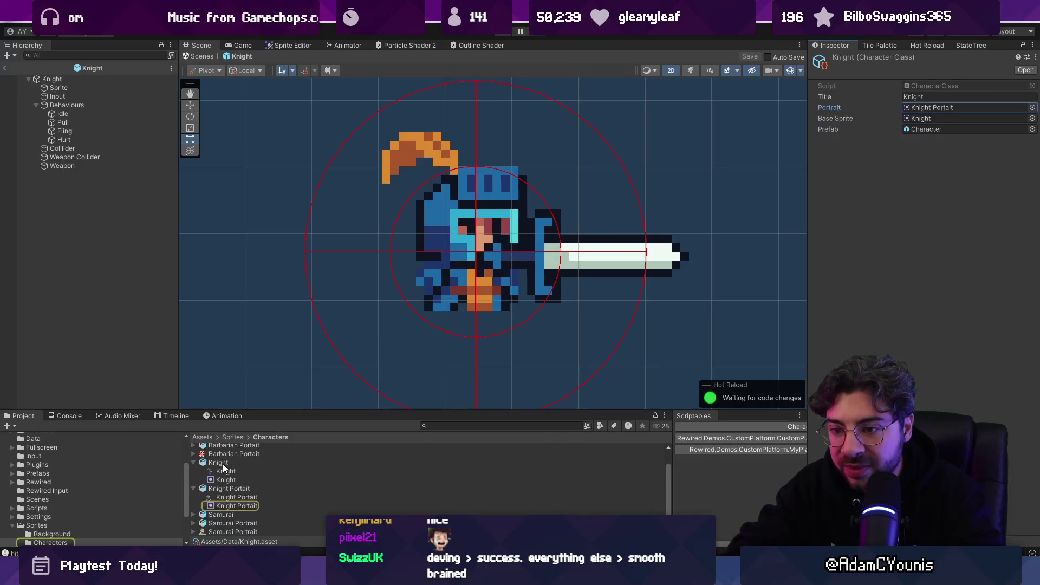
# - Open the Knight prefab, inspect its Input and Sprite objects, and locate the sprite asset
pyautogui.click(466, 425)
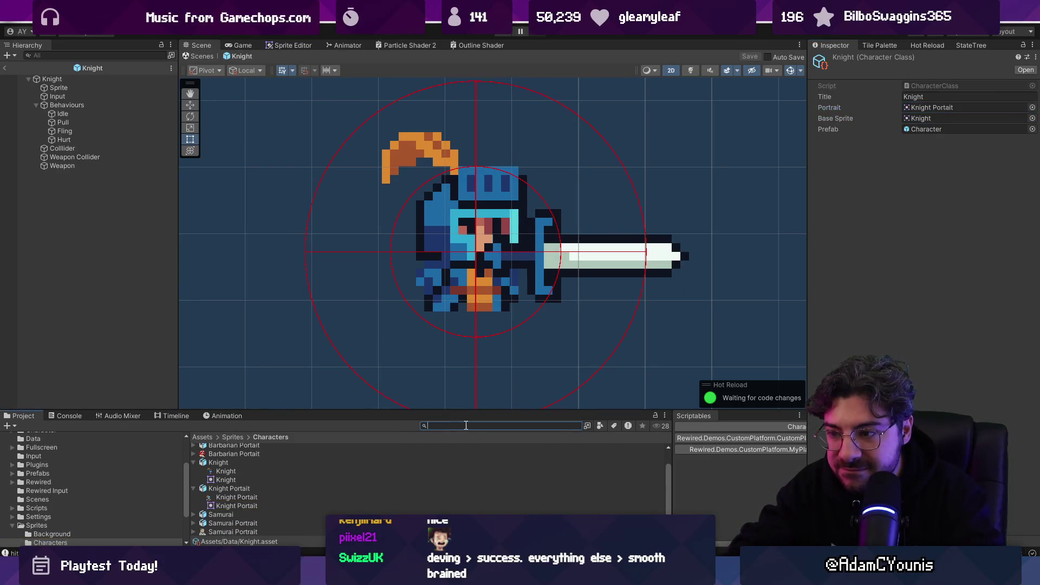
pyautogui.write('knight')
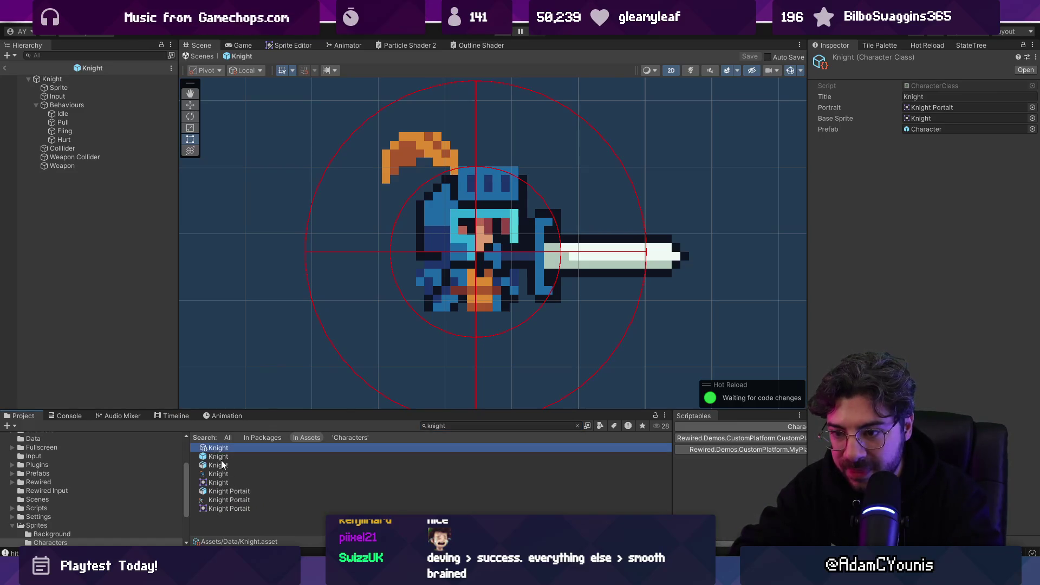
pyautogui.doubleClick(224, 456)
pyautogui.click(73, 95)
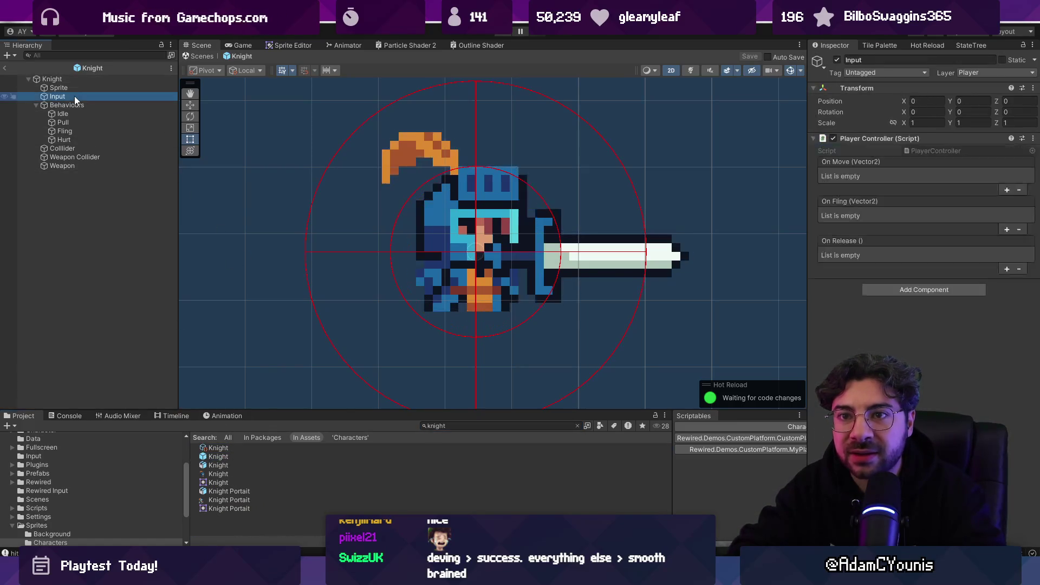
pyautogui.click(76, 88)
pyautogui.click(921, 152)
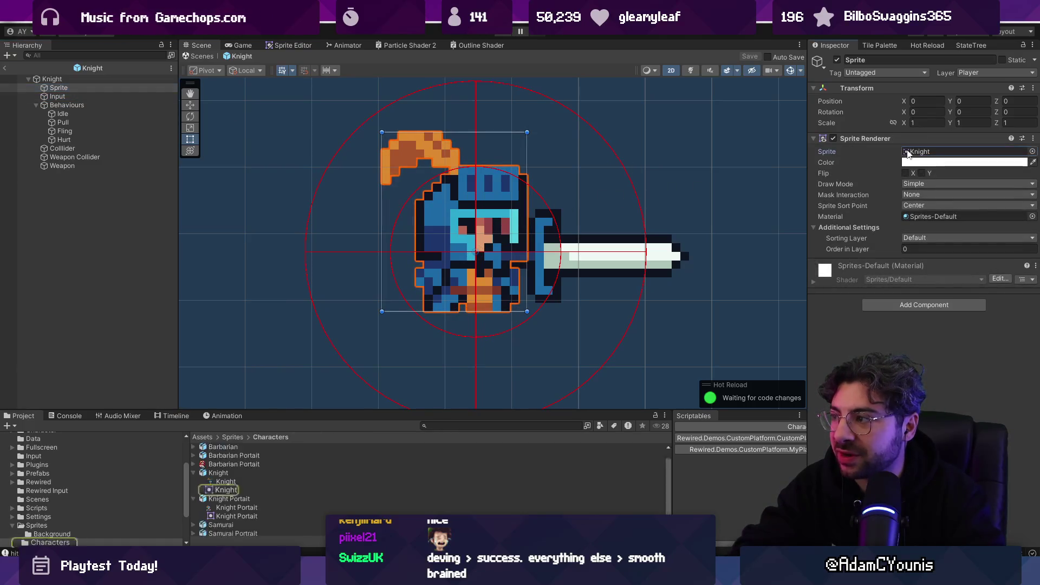
# - Search 'kn', select the Knight prefab and open the Knight character class data
pyautogui.click(468, 426)
pyautogui.write('kn')
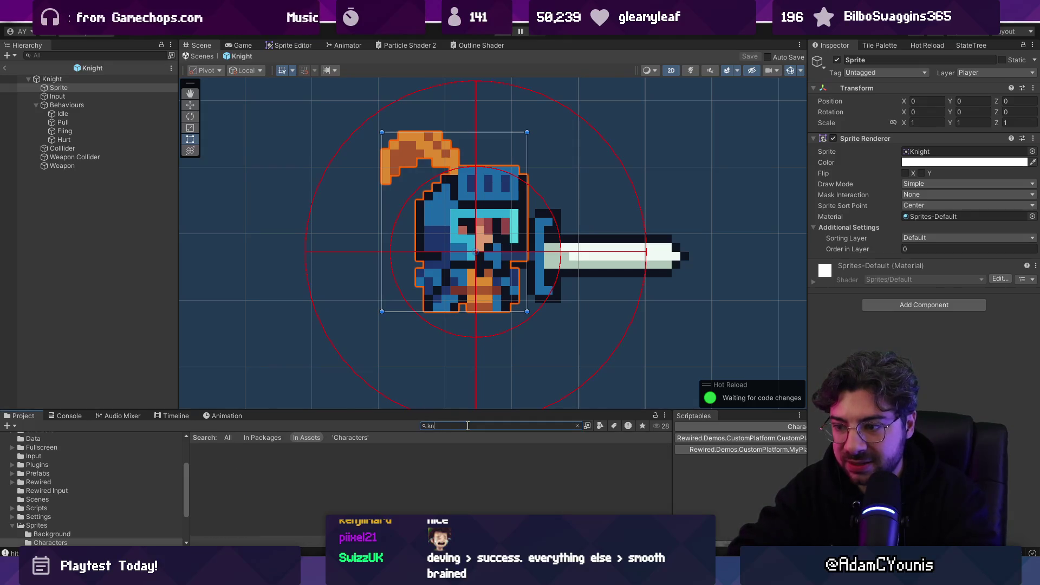
pyautogui.press('BackSpace')
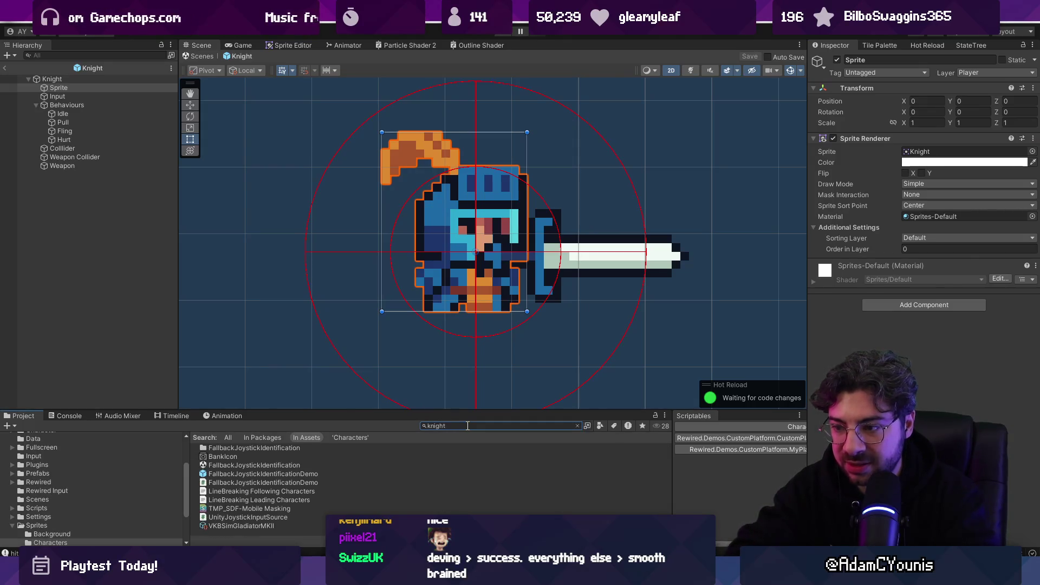
pyautogui.click(211, 458)
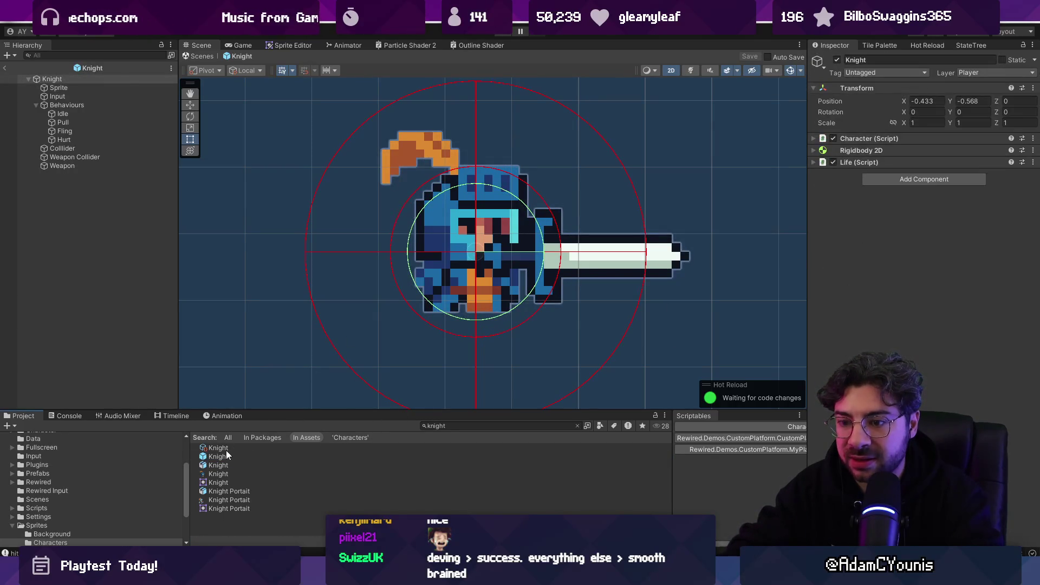
pyautogui.click(226, 450)
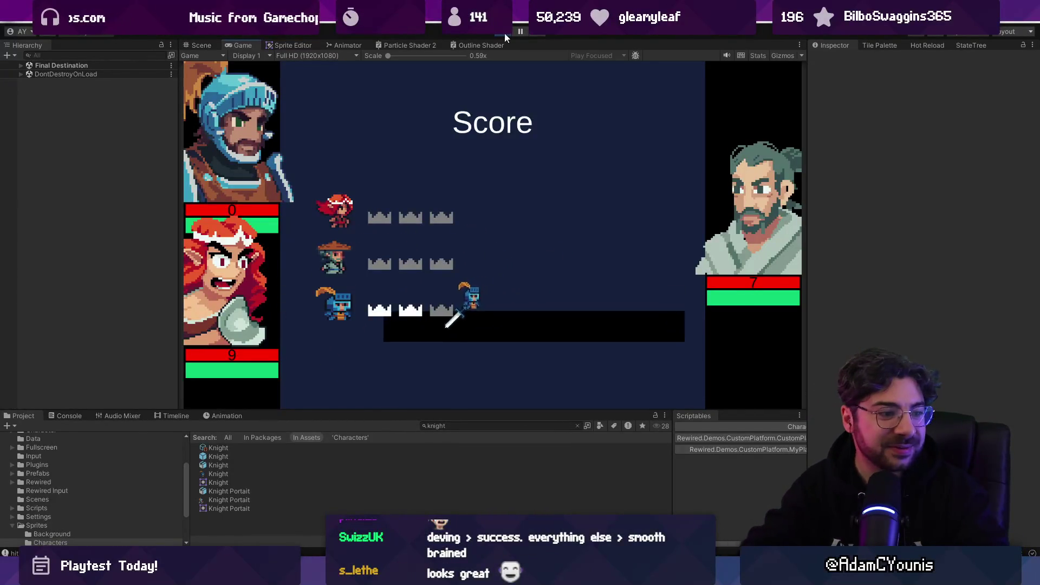
# - Set the Player Select Menu's next scene to Battlefield and start a test game
pyautogui.click(505, 33)
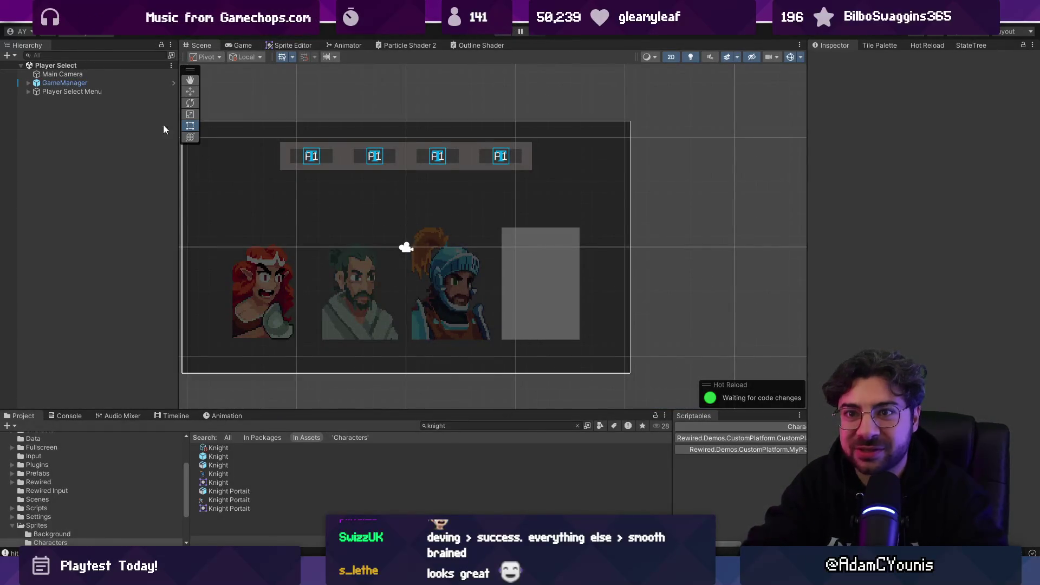
pyautogui.click(1031, 443)
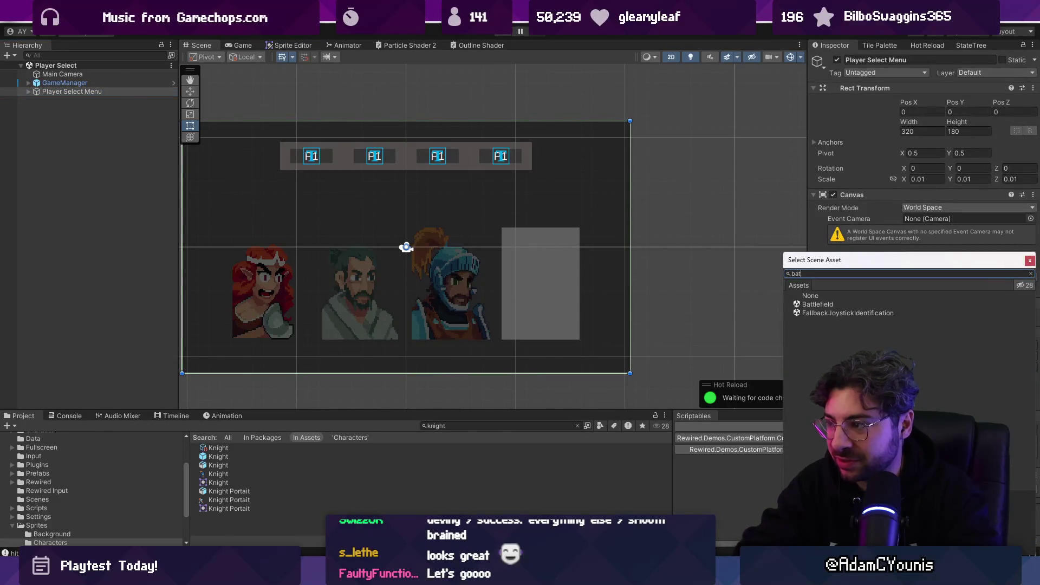
pyautogui.press('Down')
pyautogui.press('Return')
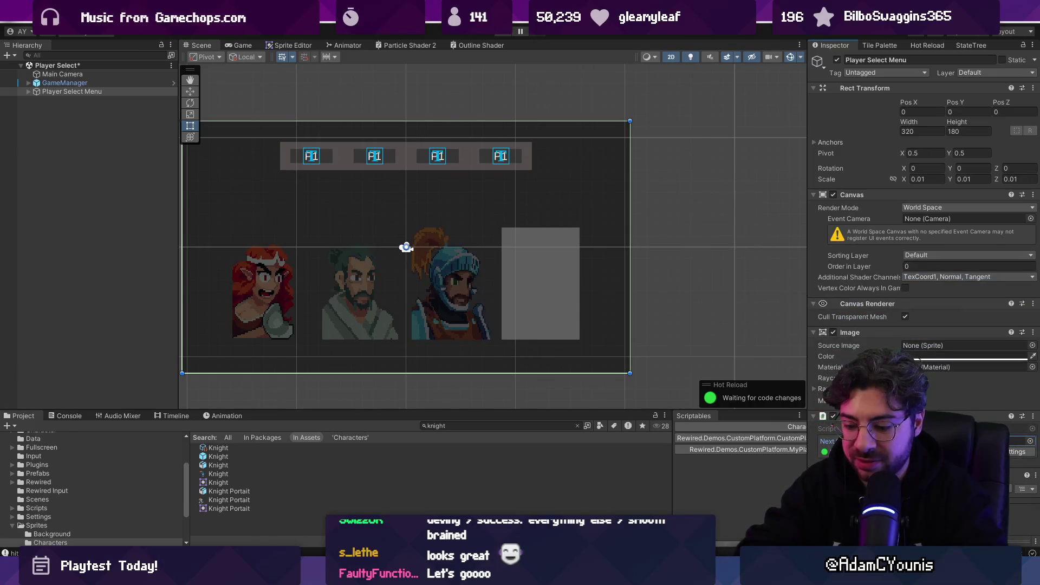
pyautogui.hotkey('ctrl', 'p')
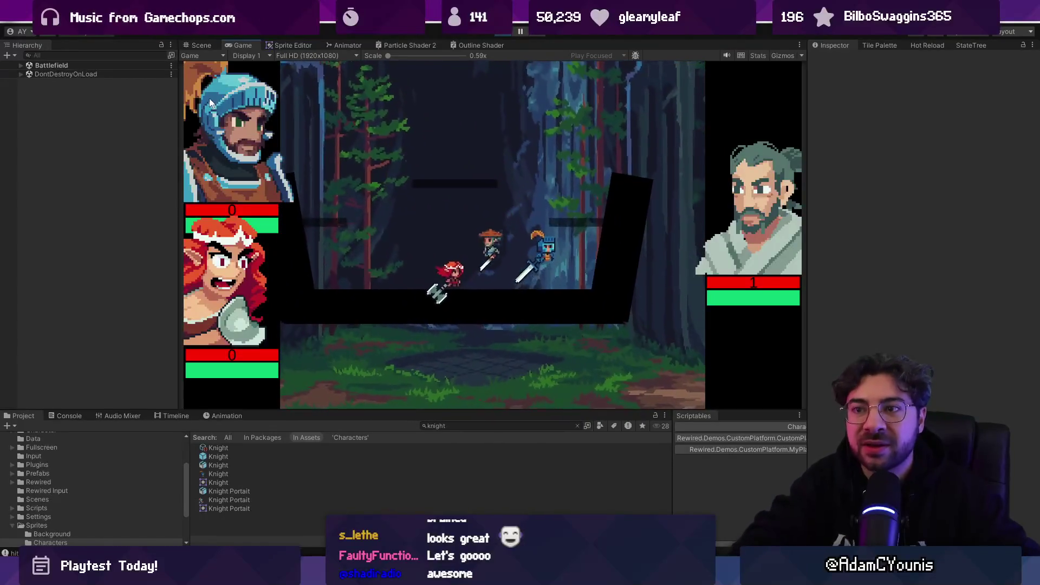
# - During play, inspect Player HUD 3 and Player HUD 1 under Black Bar Left
pyautogui.click(21, 64)
pyautogui.click(27, 74)
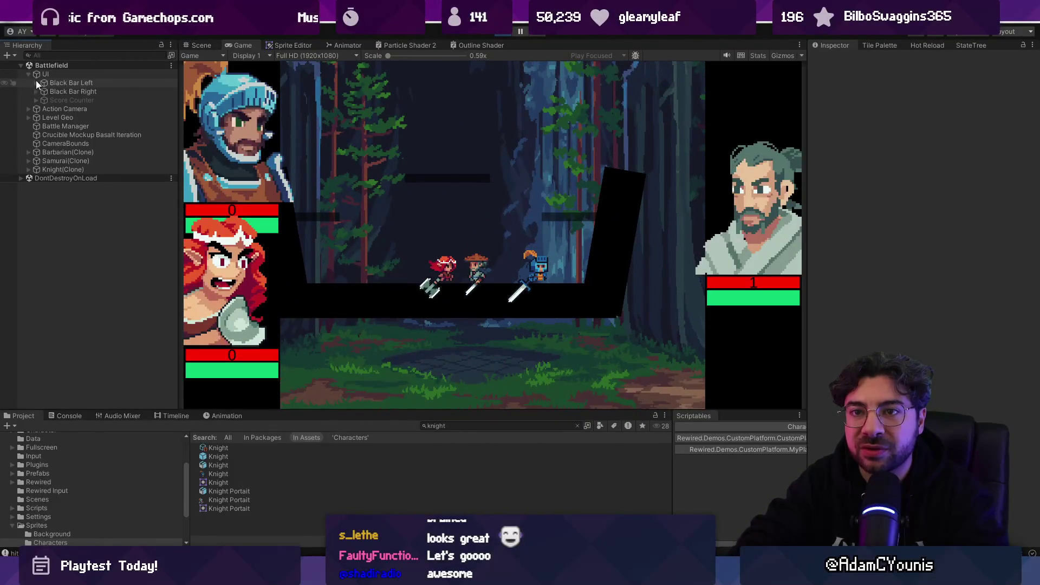
pyautogui.click(43, 83)
pyautogui.click(36, 82)
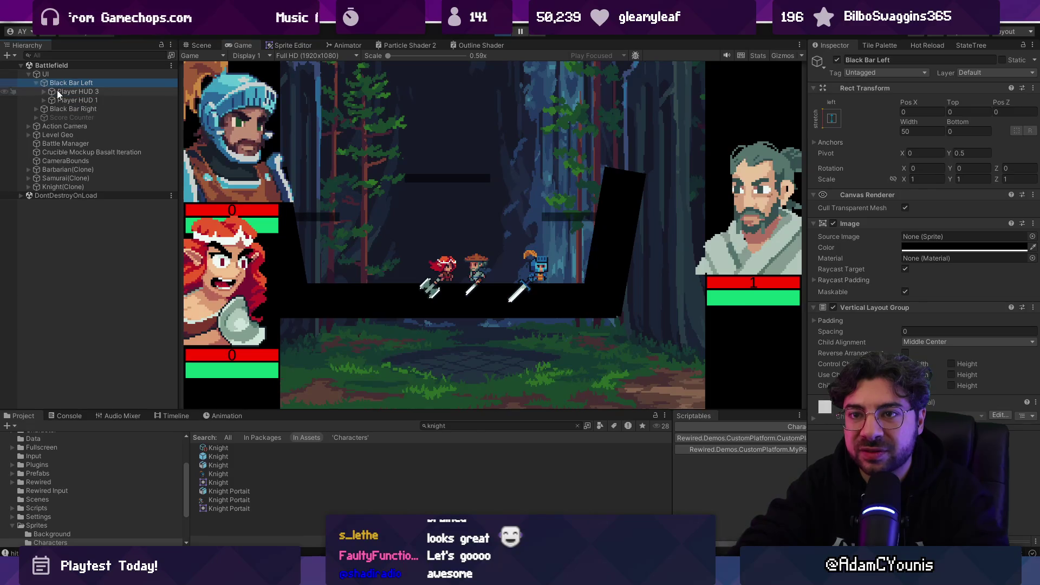
pyautogui.click(57, 91)
pyautogui.doubleClick(83, 92)
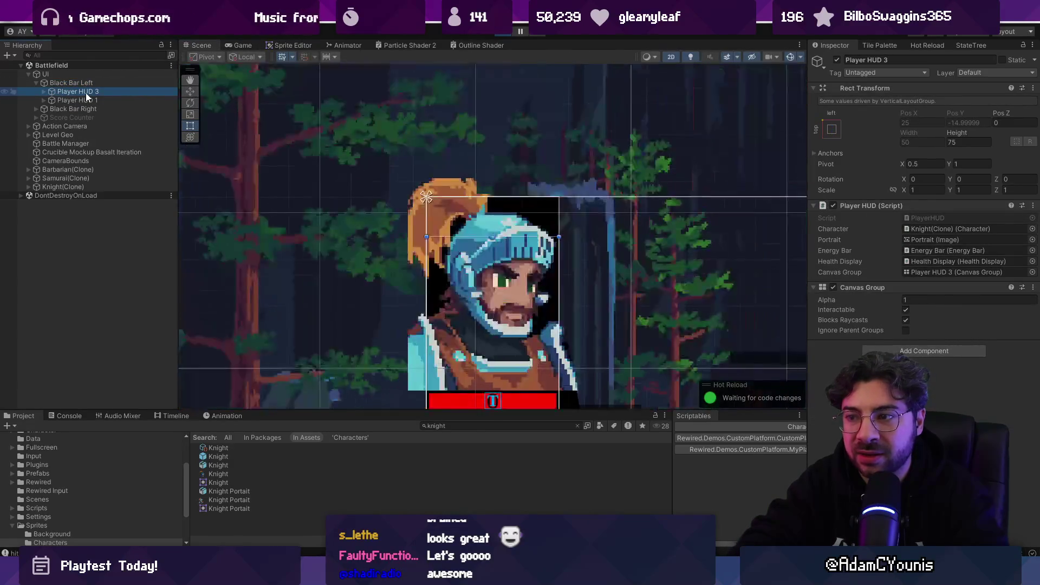
pyautogui.doubleClick(88, 101)
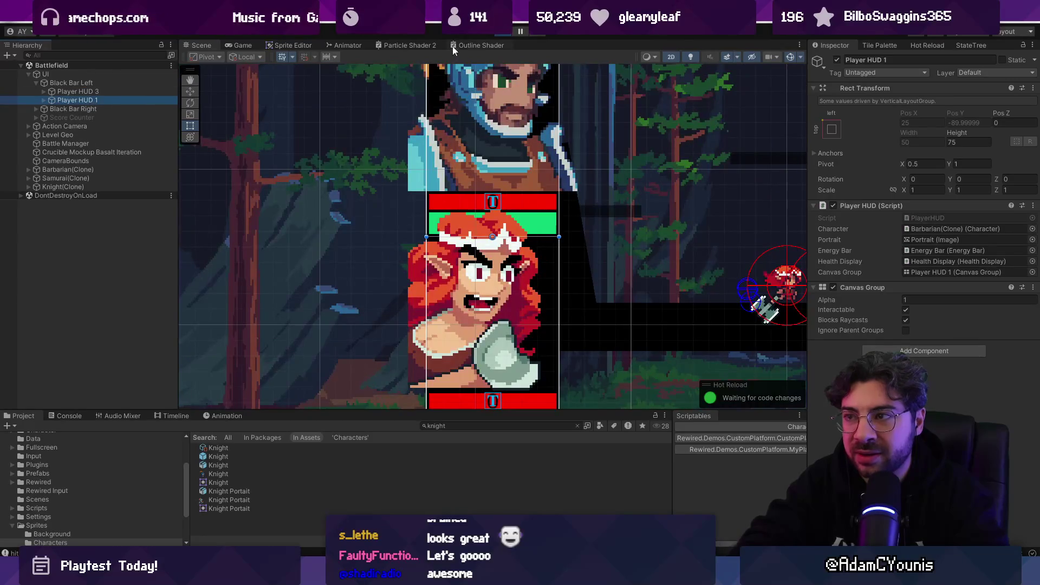
# - Stop play, open Battlefield.unity and edit the UI prefab to inspect Player HUD 1
pyautogui.click(500, 33)
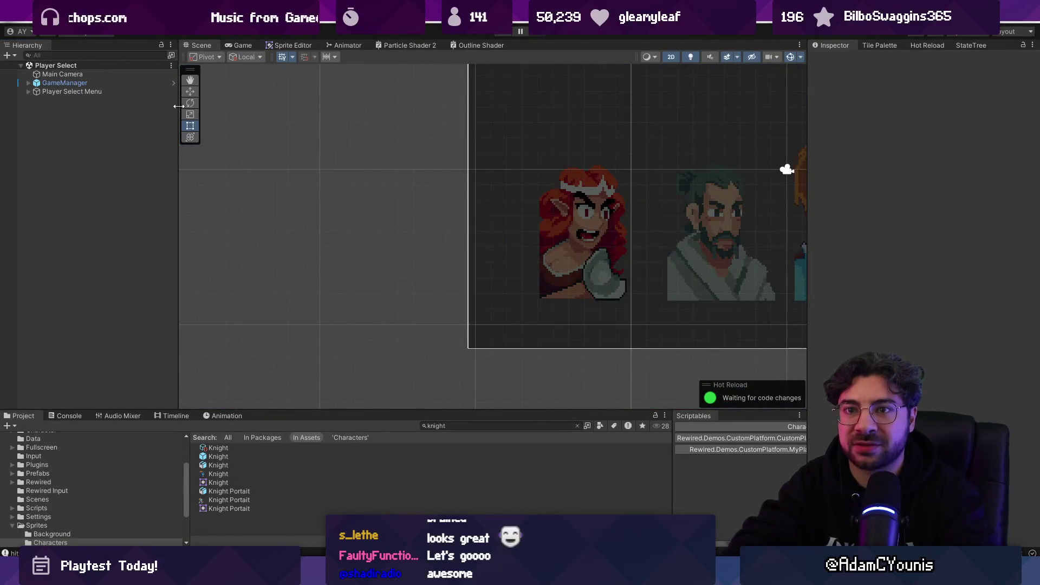
pyautogui.click(467, 431)
pyautogui.write('battle')
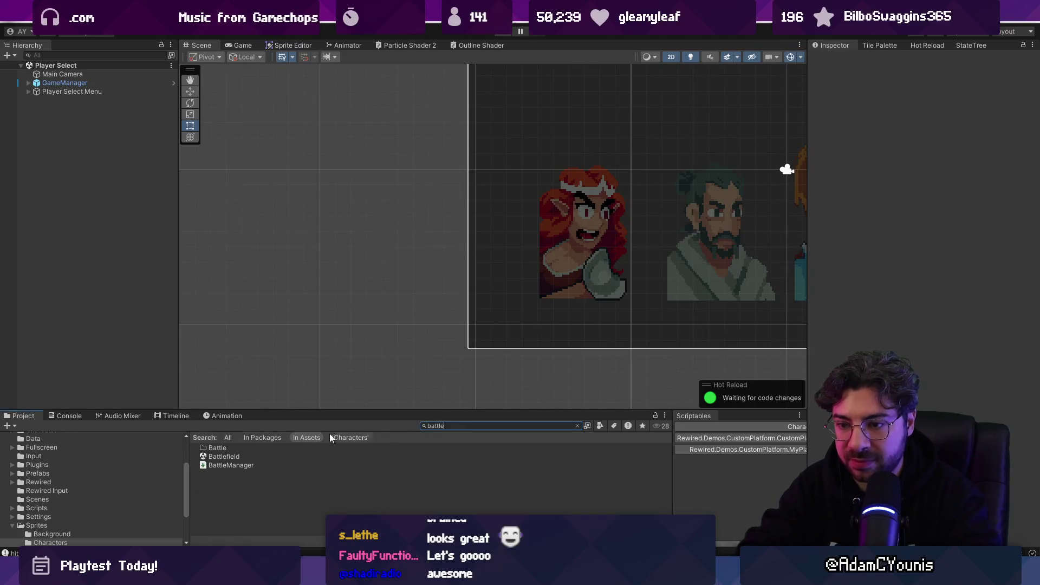
pyautogui.click(223, 456)
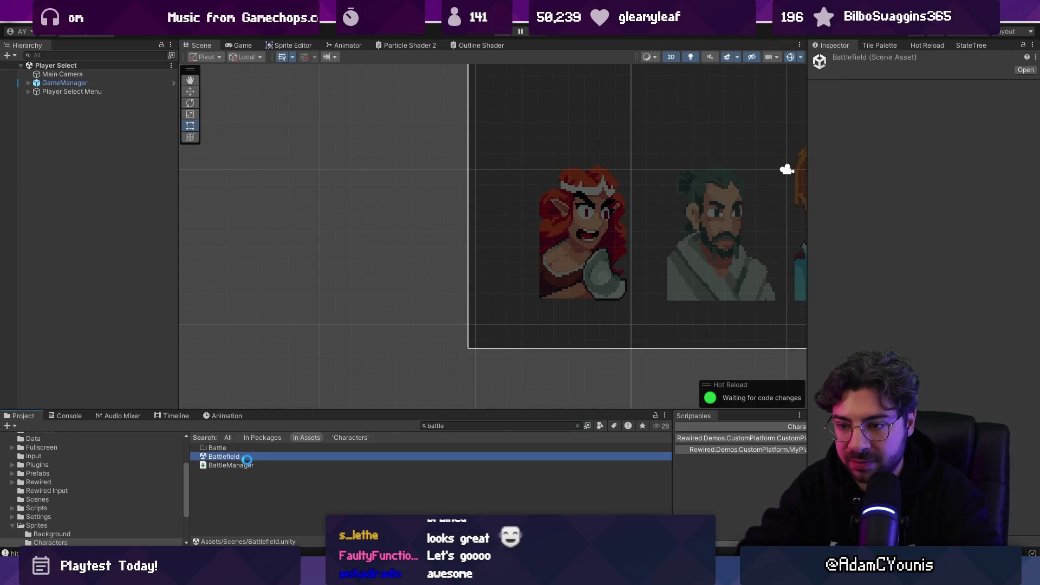
pyautogui.doubleClick(233, 457)
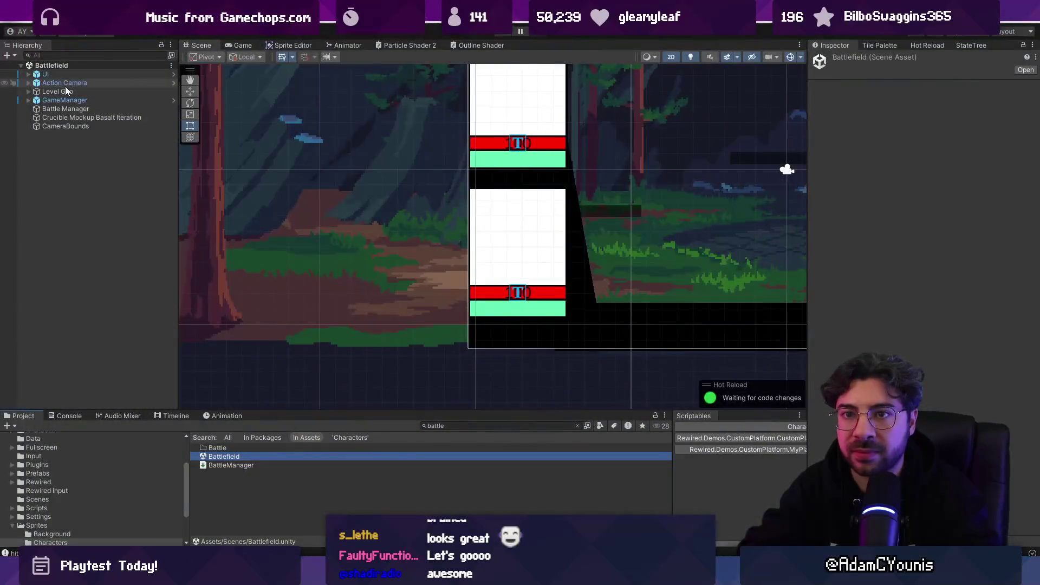
pyautogui.click(173, 73)
pyautogui.click(85, 96)
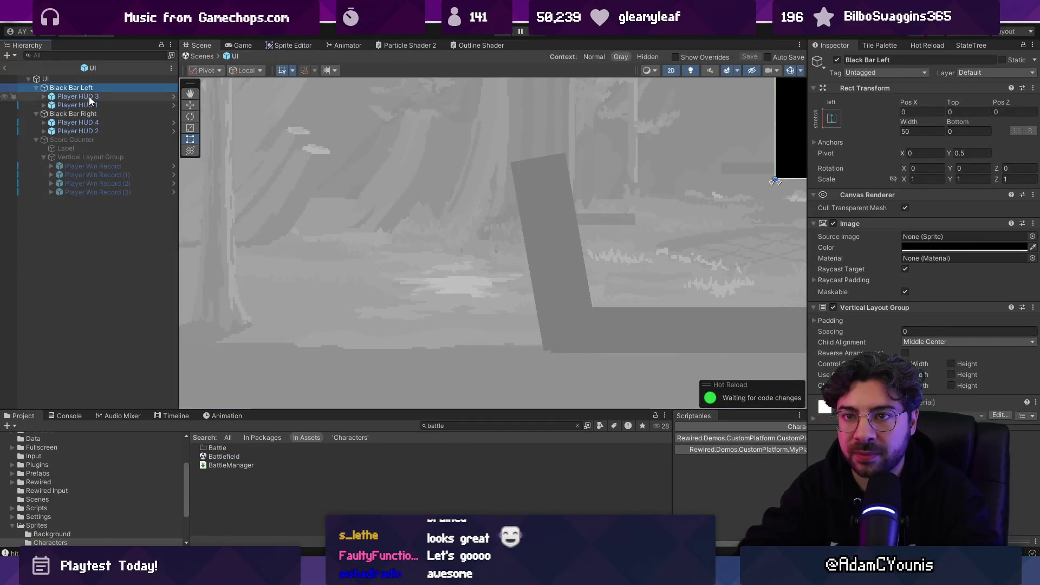
pyautogui.doubleClick(89, 97)
pyautogui.doubleClick(90, 104)
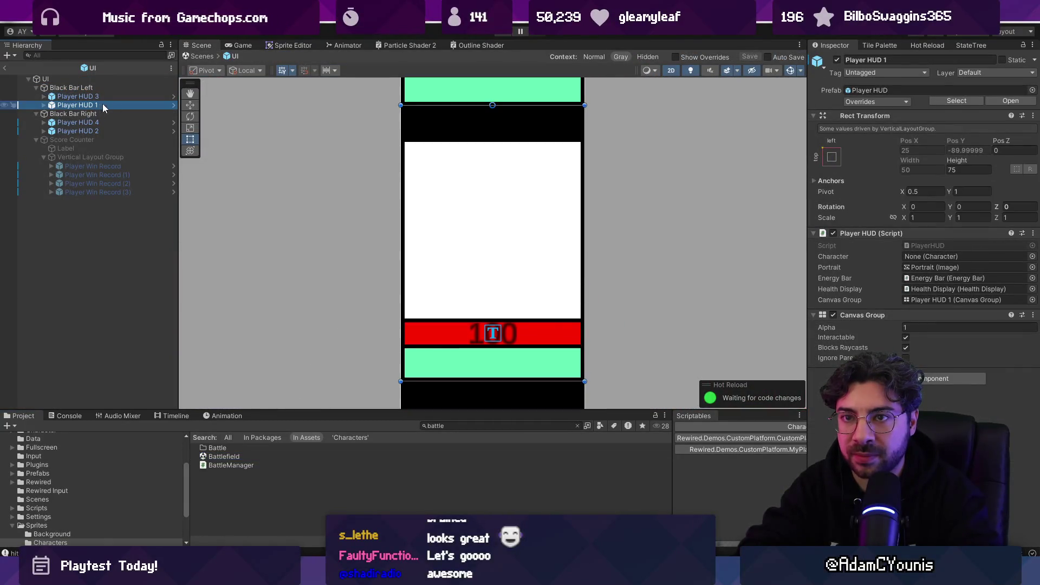
# - Review Black Bar Left and Right layout settings, then return to Battlefield and run it
pyautogui.scroll(3, 542, 195)
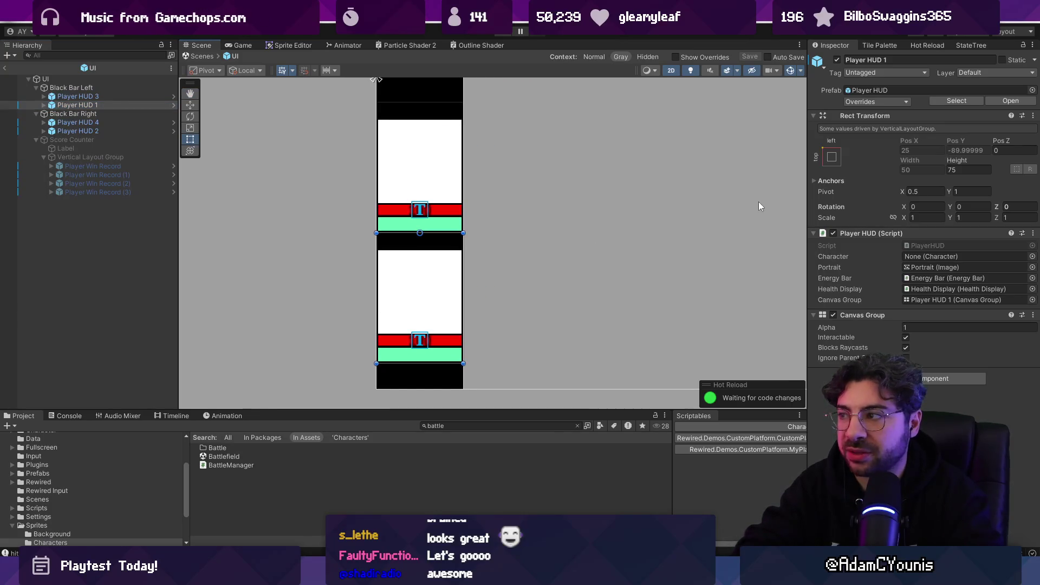
pyautogui.click(133, 96)
pyautogui.press('w')
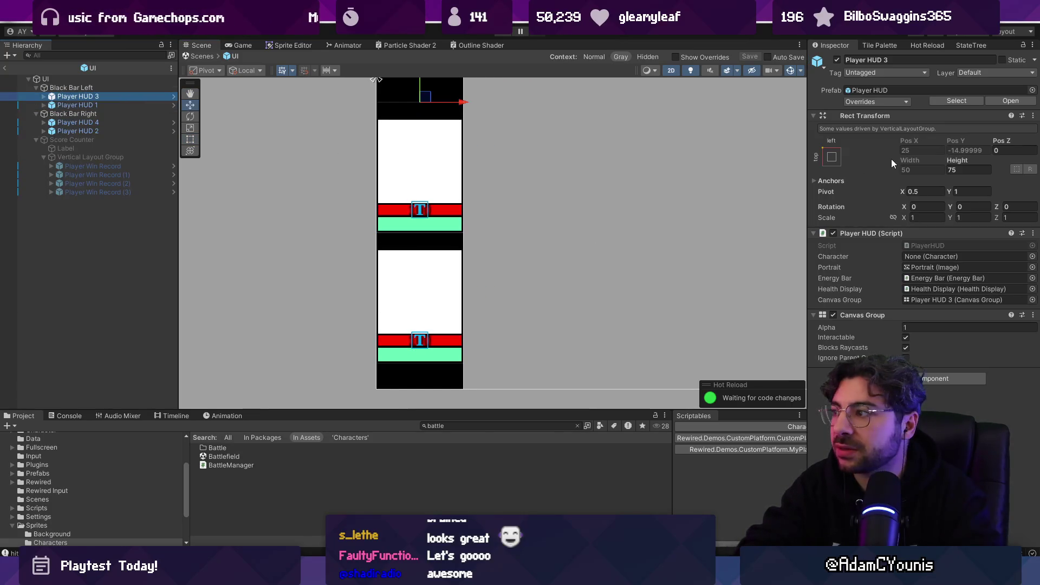
pyautogui.click(126, 87)
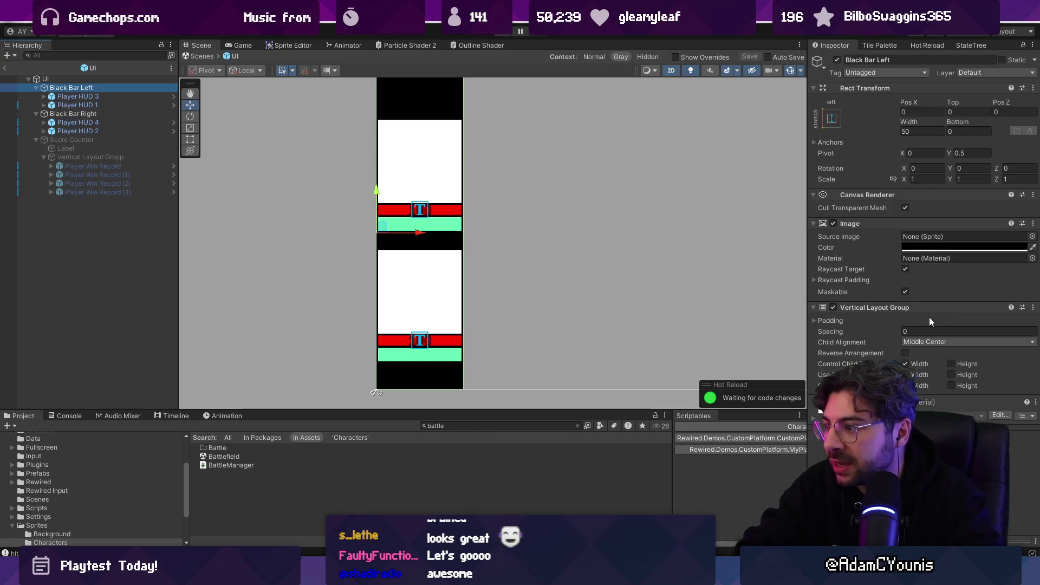
pyautogui.click(835, 322)
pyautogui.click(833, 322)
pyautogui.click(73, 114)
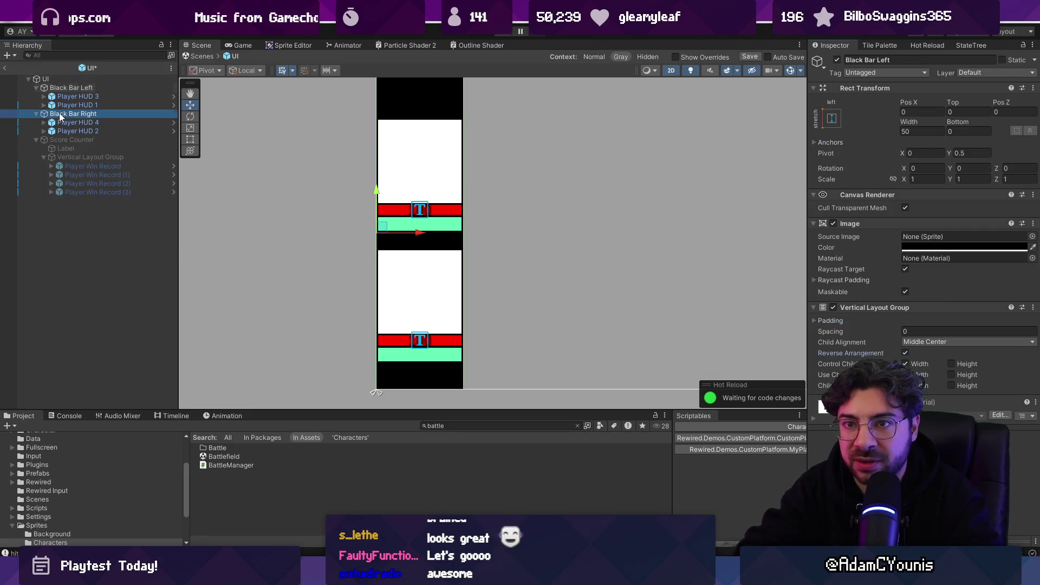
pyautogui.click(202, 56)
pyautogui.click(504, 34)
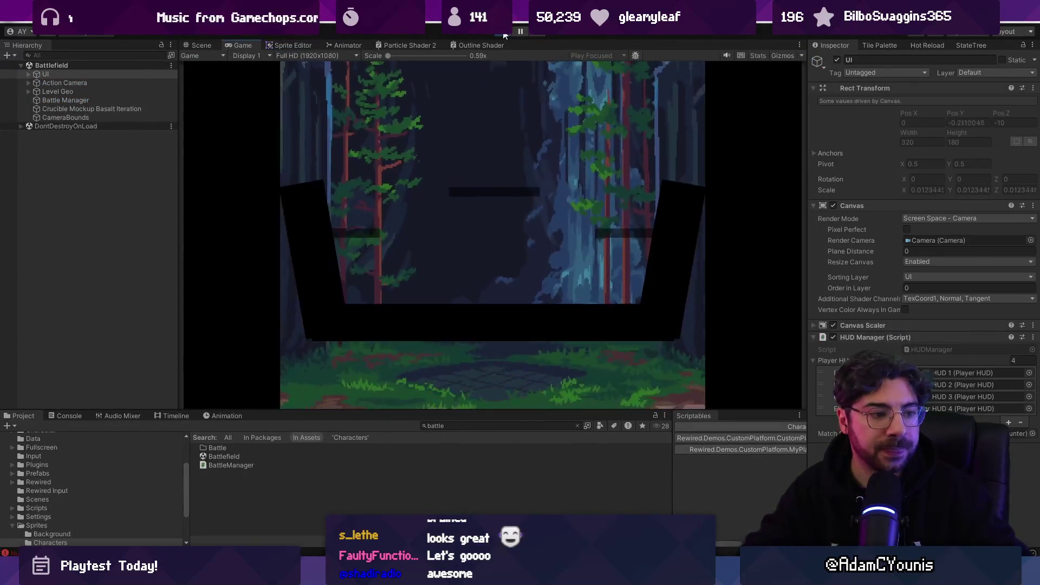
# - Stop the battle, open the Player Select scene and preview it in Play mode
pyautogui.hotkey('ctrl', 'p')
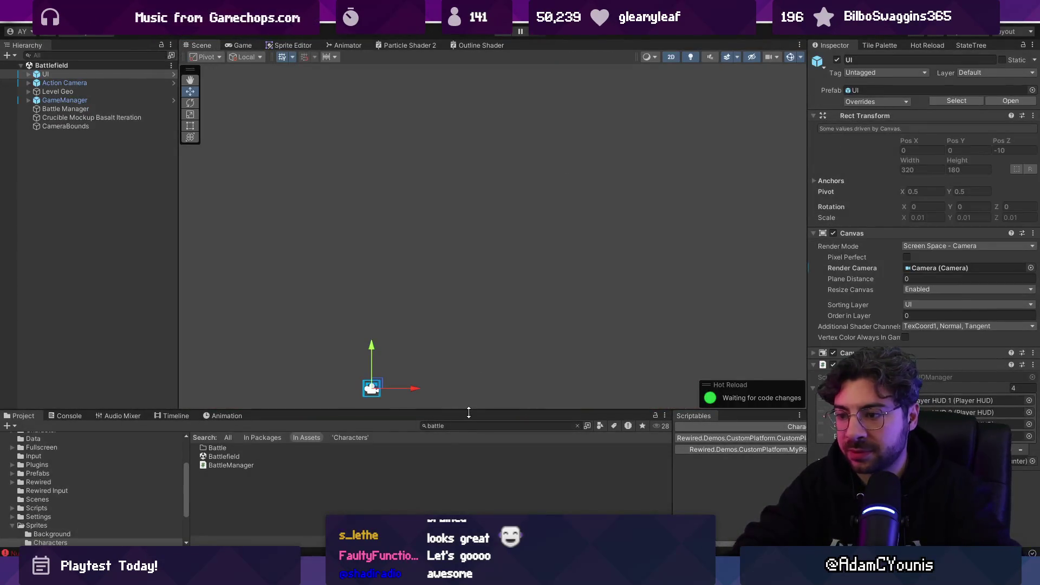
pyautogui.write('player sel')
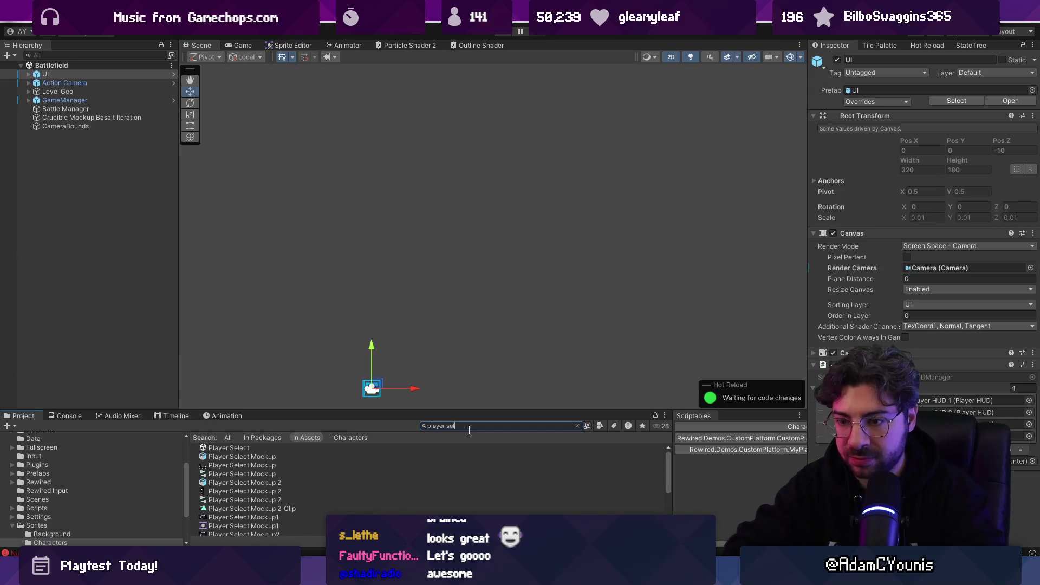
pyautogui.press('Down')
pyautogui.press('Return')
pyautogui.hotkey('ctrl', 'p')
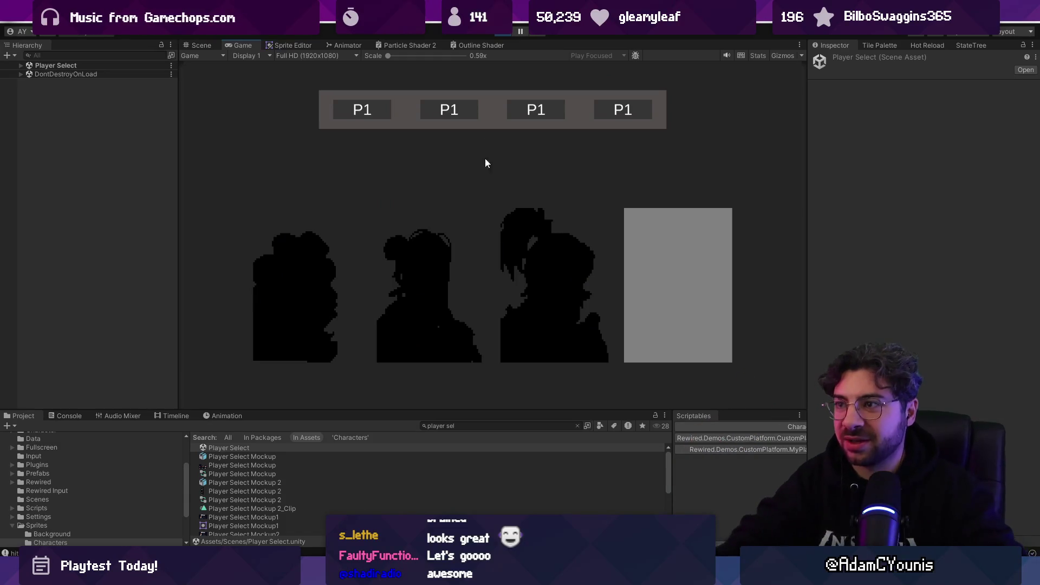
pyautogui.click(501, 32)
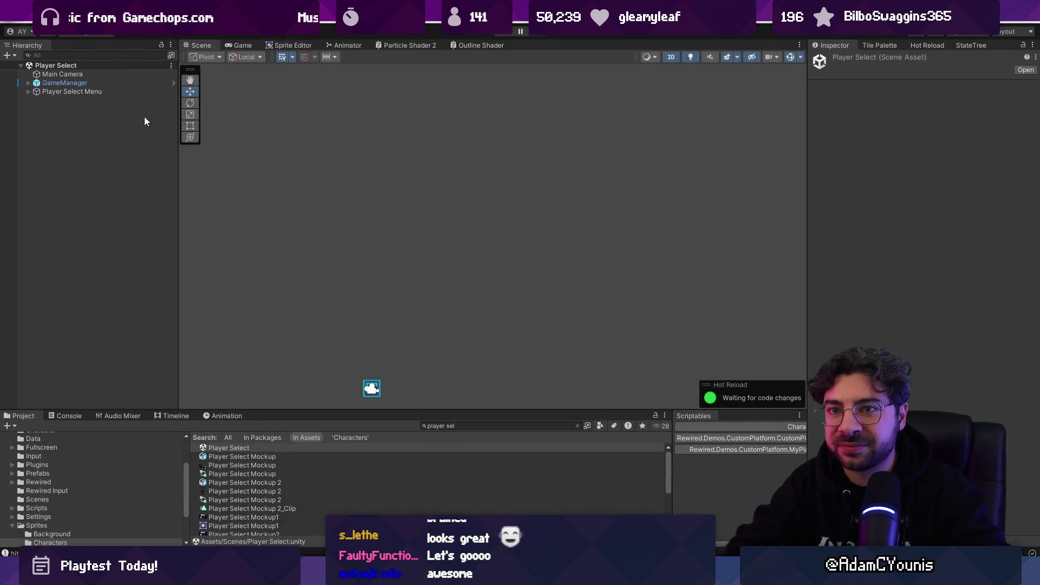
pyautogui.click(295, 449)
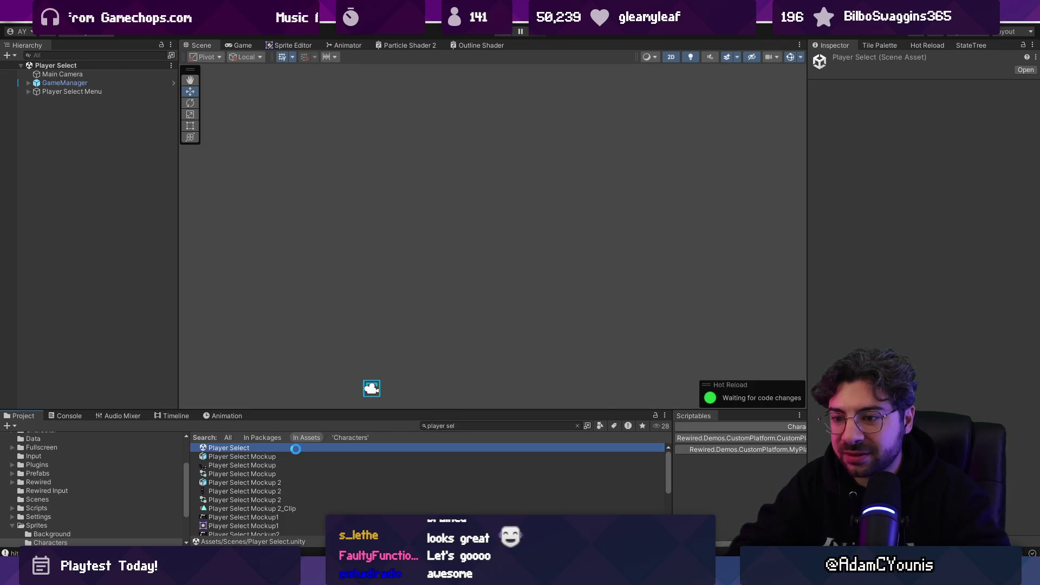
# - Frame the Player Select Menu and expand the second, third and fourth player tokens
pyautogui.click(307, 328)
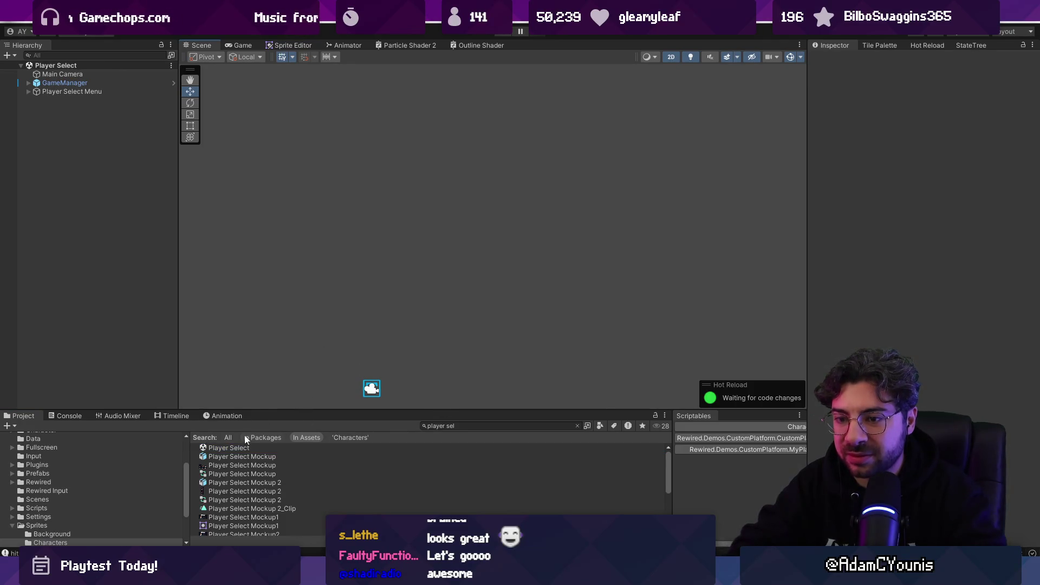
pyautogui.click(76, 92)
pyautogui.doubleClick(76, 92)
pyautogui.click(469, 178)
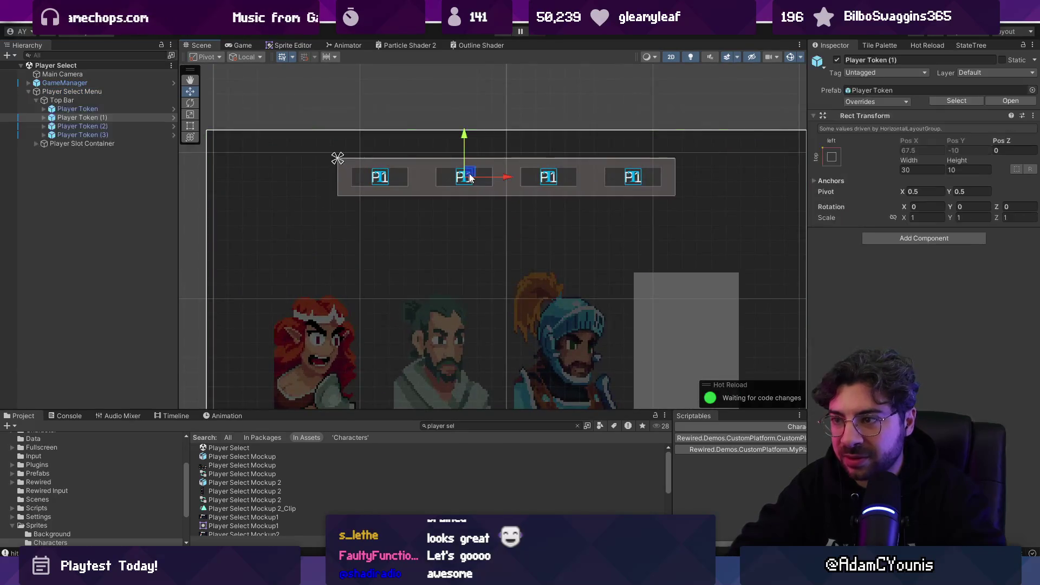
pyautogui.click(44, 118)
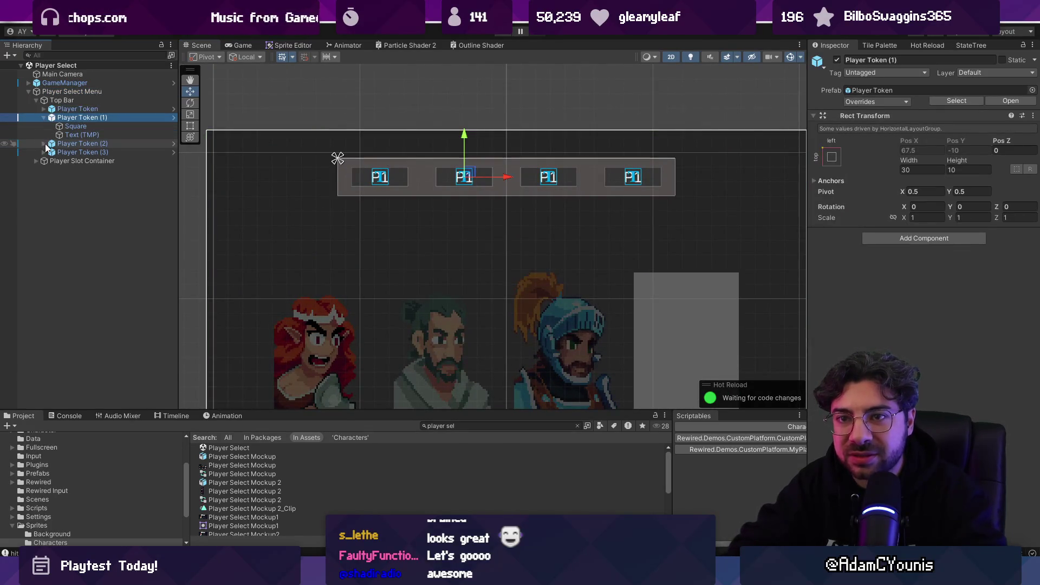
pyautogui.click(44, 144)
pyautogui.click(47, 168)
pyautogui.click(44, 170)
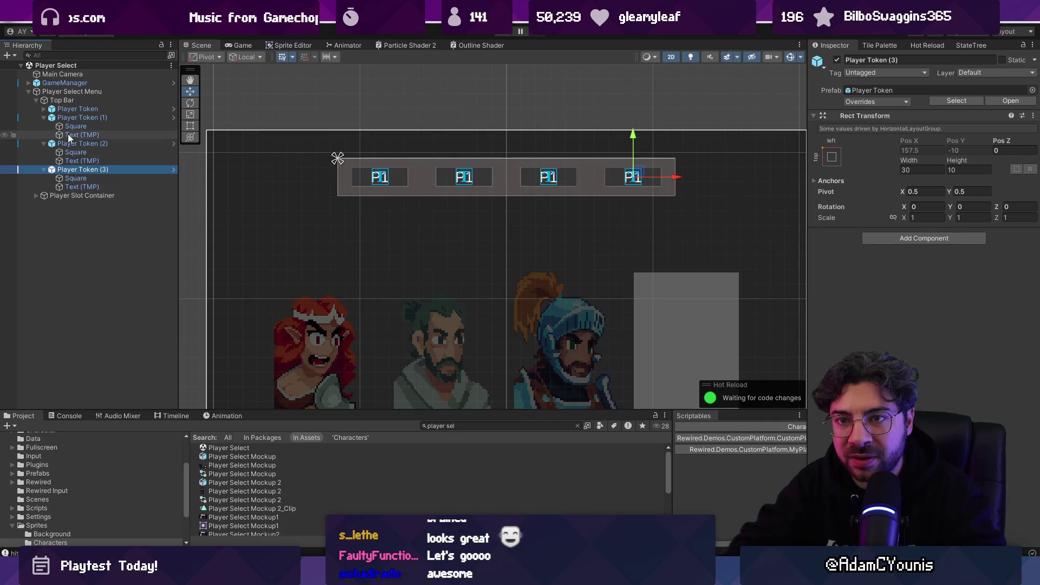
# - Relabel the second, third and fourth tokens' text to P2, P3 and P4
pyautogui.click(81, 135)
pyautogui.click(894, 271)
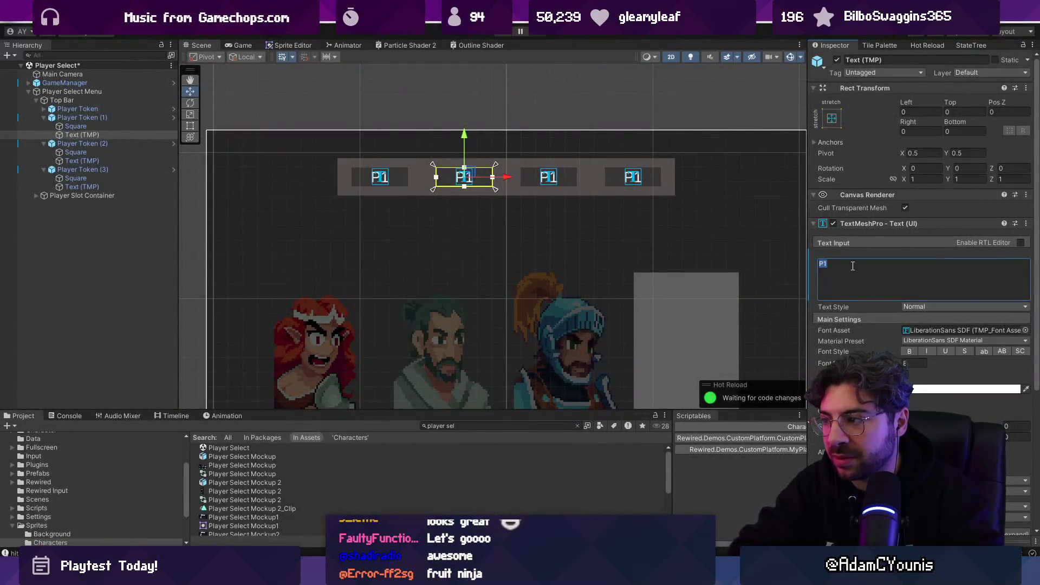
pyautogui.click(87, 161)
pyautogui.click(844, 268)
pyautogui.write('3')
pyautogui.click(87, 170)
pyautogui.click(103, 187)
pyautogui.click(900, 265)
pyautogui.press('BackSpace')
pyautogui.write('4')
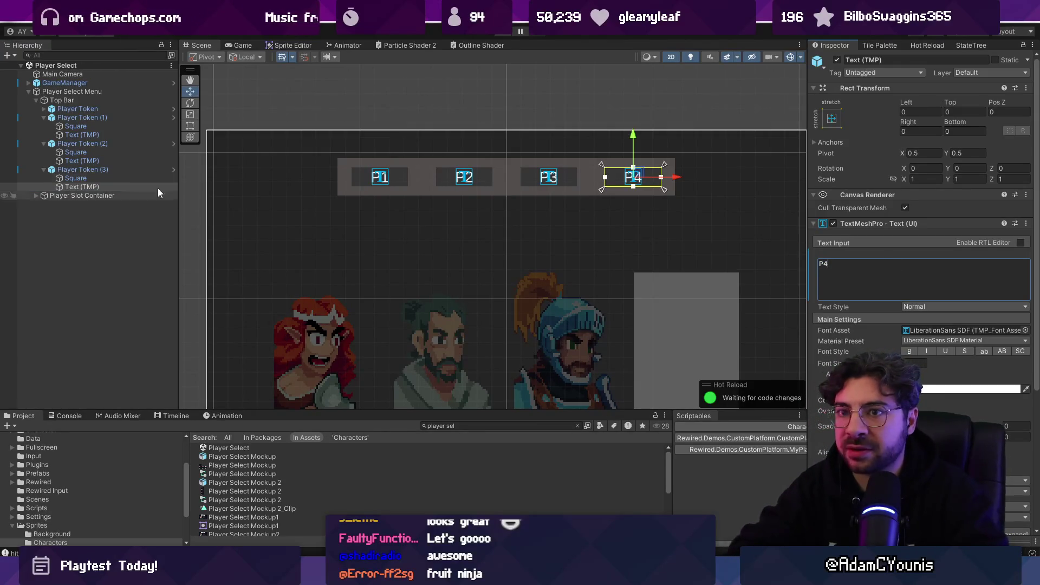
# - Check the relabelled tokens in the Top Bar, then open the PlayerSelectMenu script in the code editor
pyautogui.click(91, 117)
pyautogui.click(81, 100)
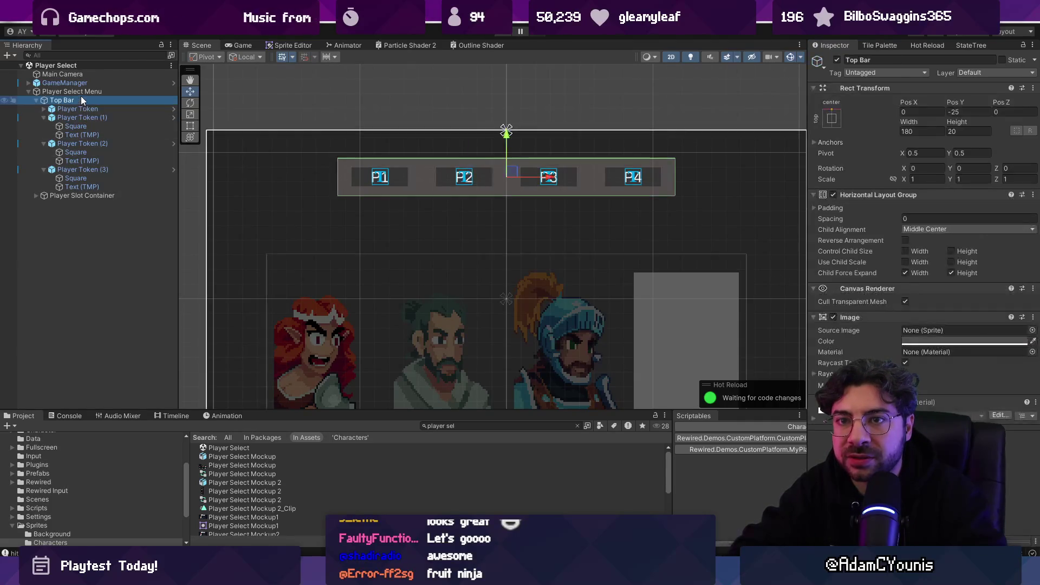
pyautogui.click(85, 108)
pyautogui.press('Up')
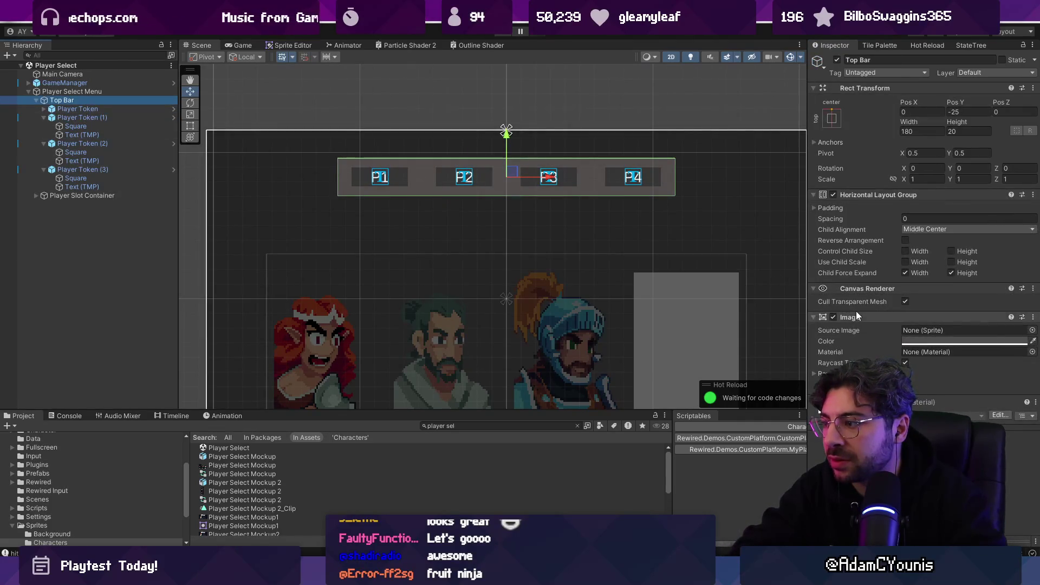
pyautogui.click(81, 168)
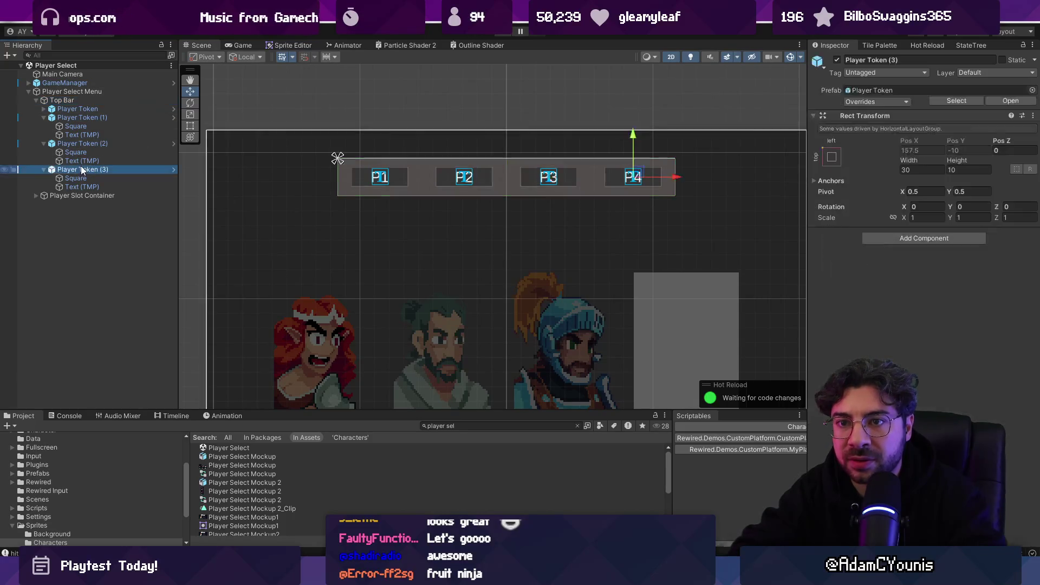
pyautogui.click(88, 178)
pyautogui.click(92, 186)
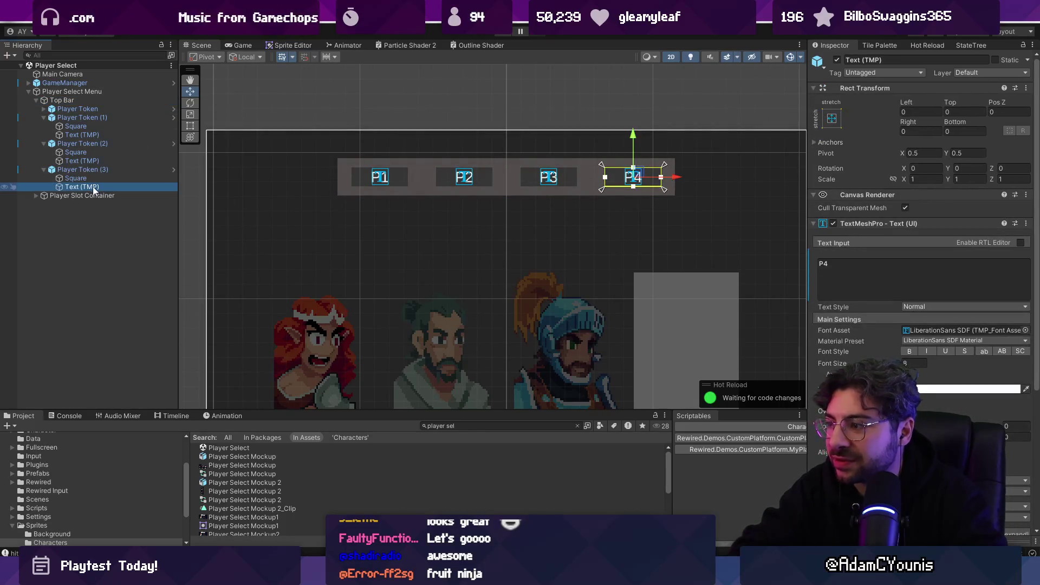
pyautogui.scroll(-3, 952, 359)
pyautogui.scroll(3, 945, 362)
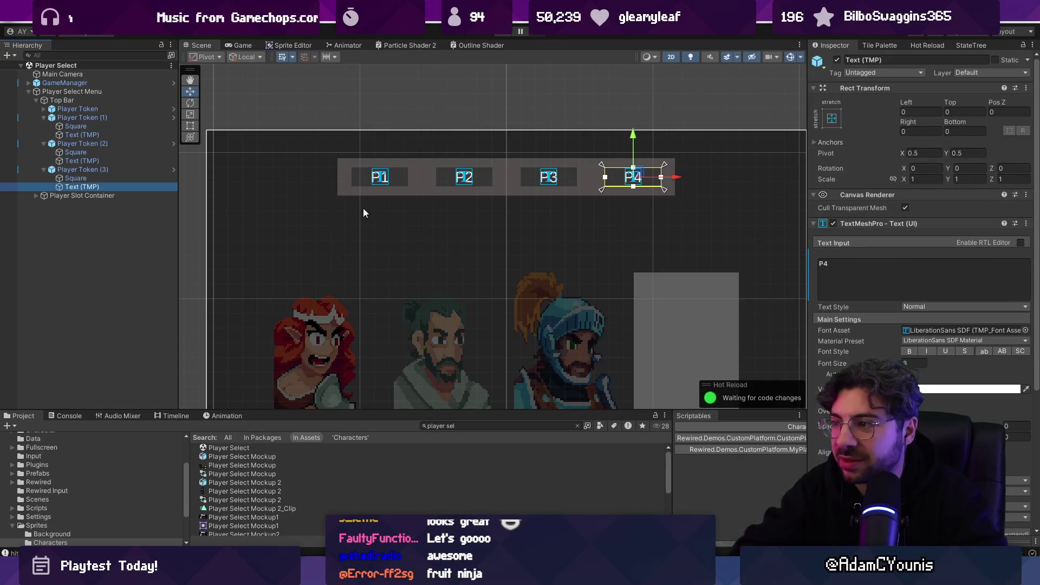
pyautogui.click(108, 91)
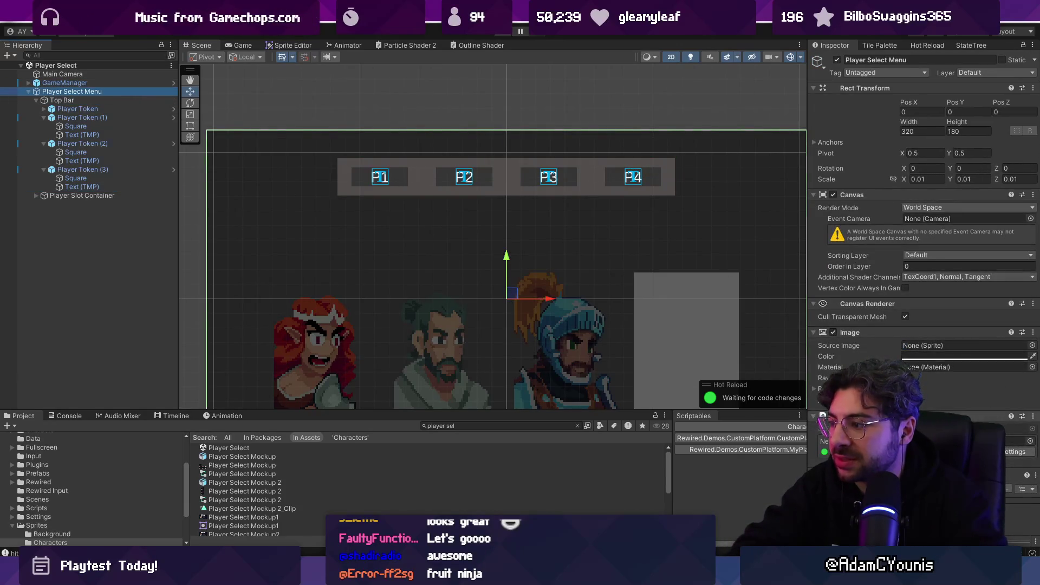
pyautogui.hotkey('alt', 'Tab')
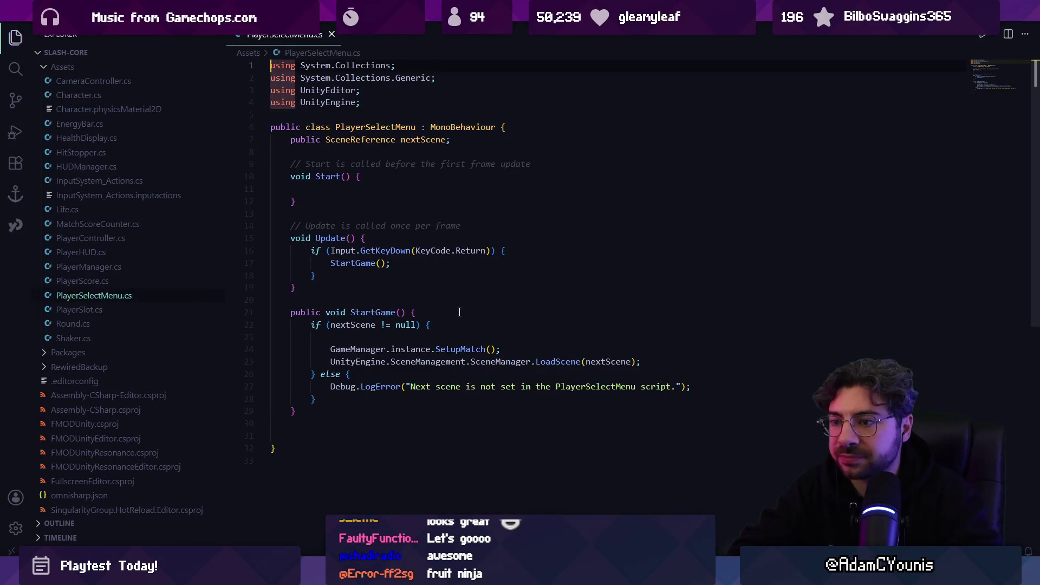
# - Read PlayerSelectMenu.cs's StartGame method, then return to Unity and select GameManager
pyautogui.click(459, 337)
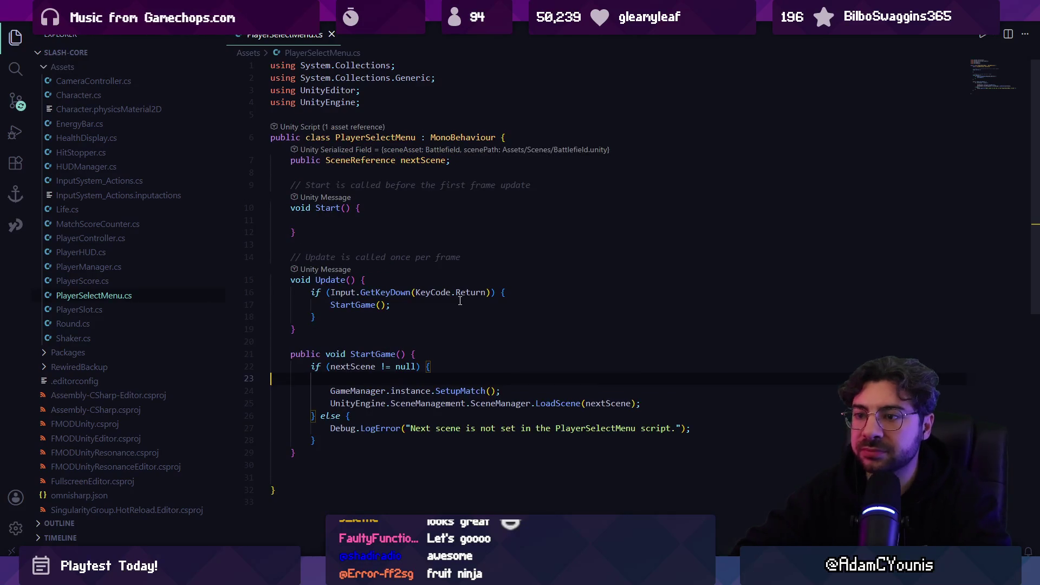
pyautogui.hotkey('ctrl', 'Home')
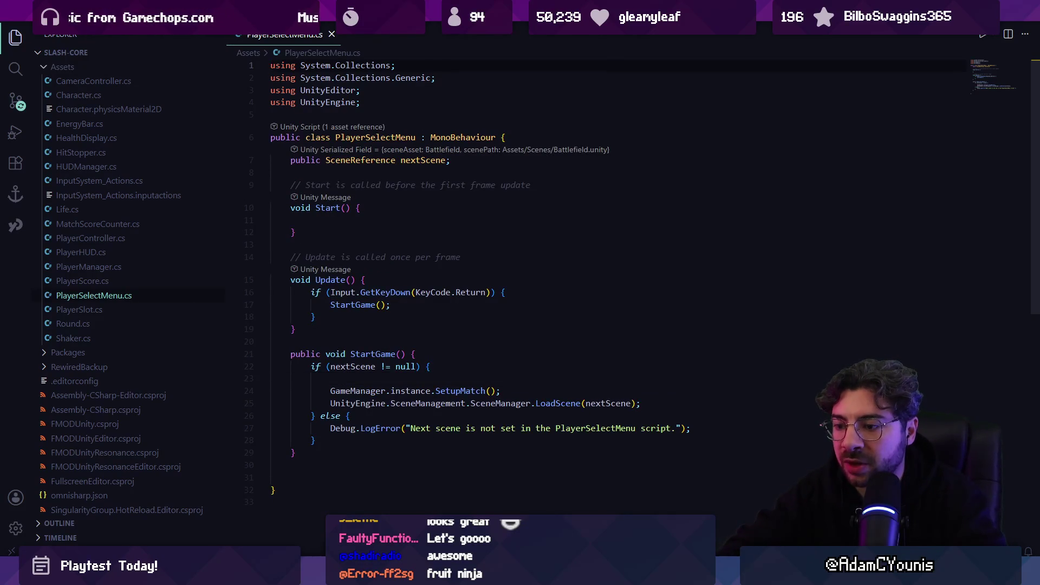
pyautogui.hotkey('alt', 'Tab')
pyautogui.click(60, 83)
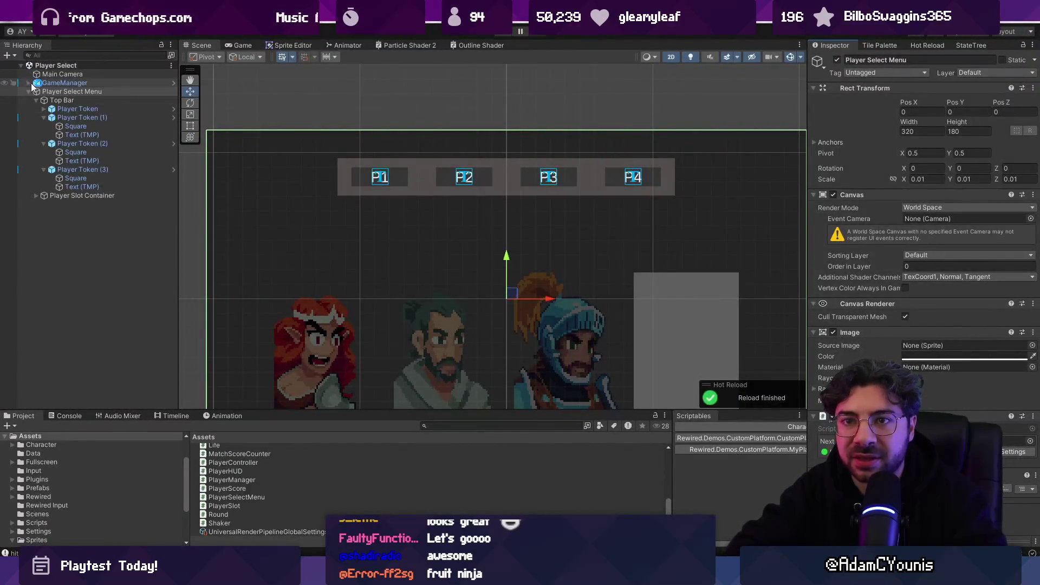
# - Check that Players under GameManager lists Archer as a character class, then open PlayerManager.cs
pyautogui.click(29, 83)
pyautogui.click(50, 100)
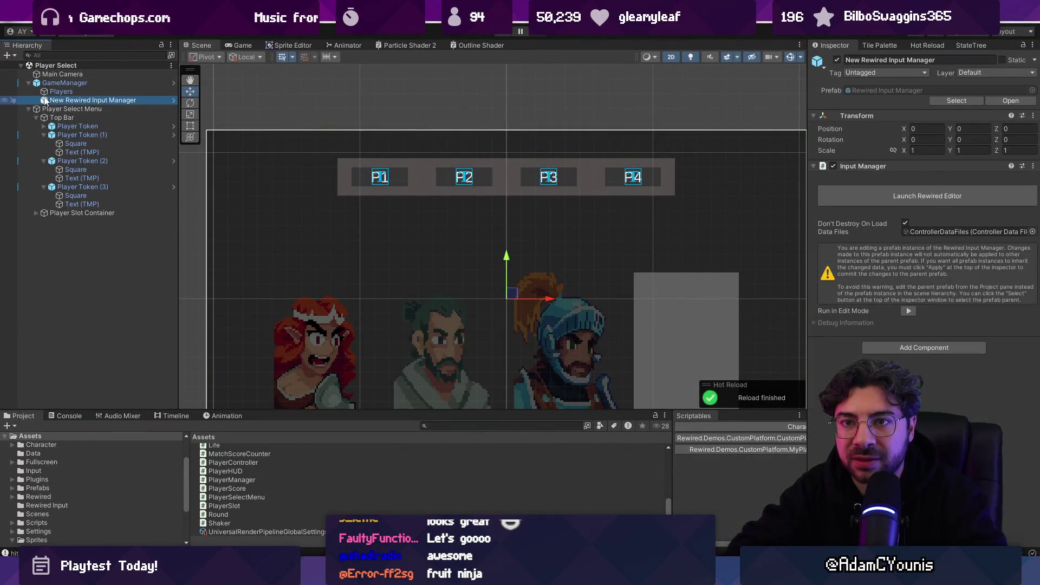
pyautogui.click(44, 94)
pyautogui.click(50, 99)
pyautogui.click(46, 93)
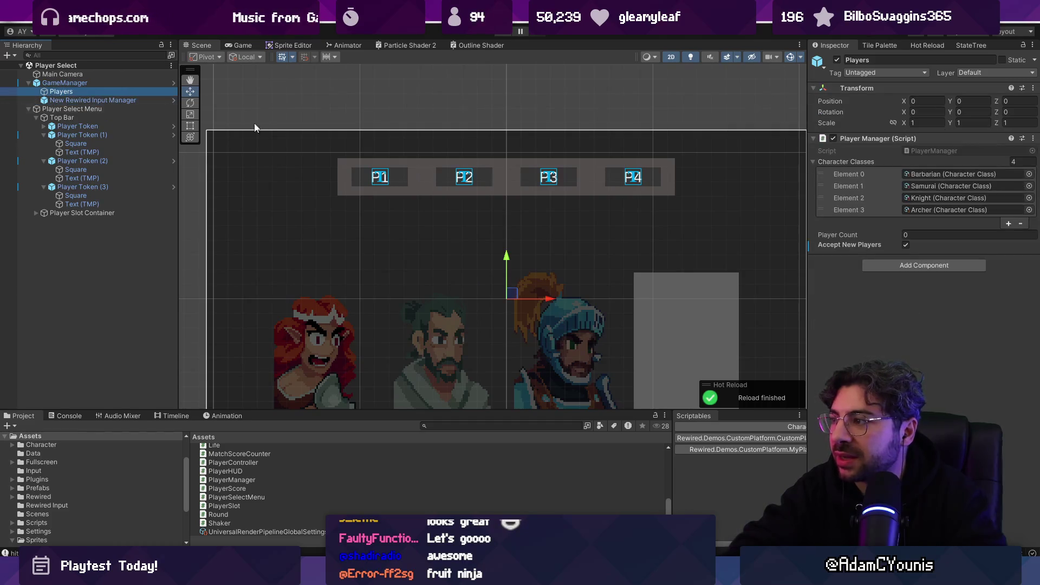
pyautogui.doubleClick(933, 152)
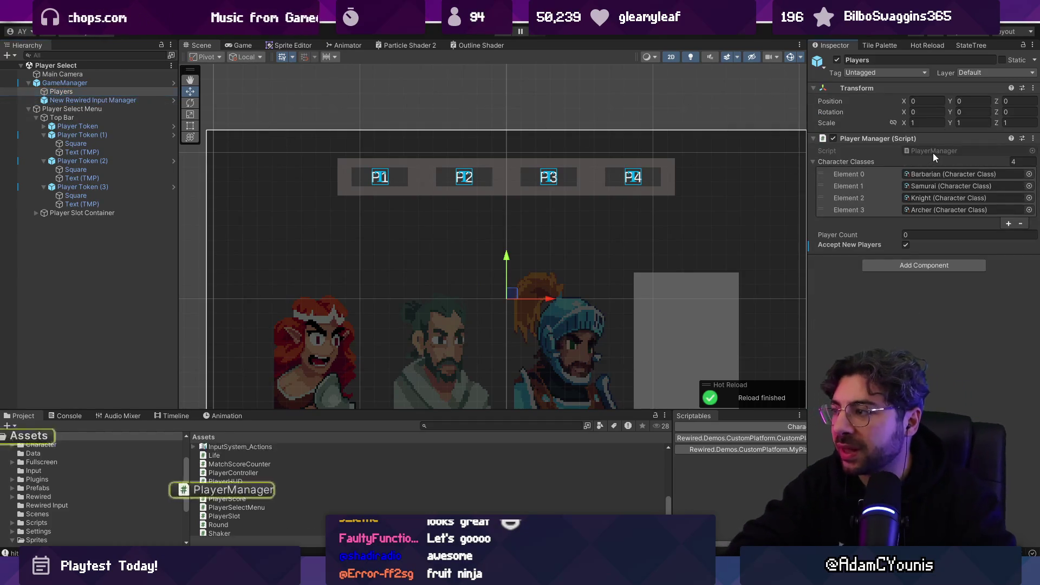
pyautogui.scroll(-10, 494, 335)
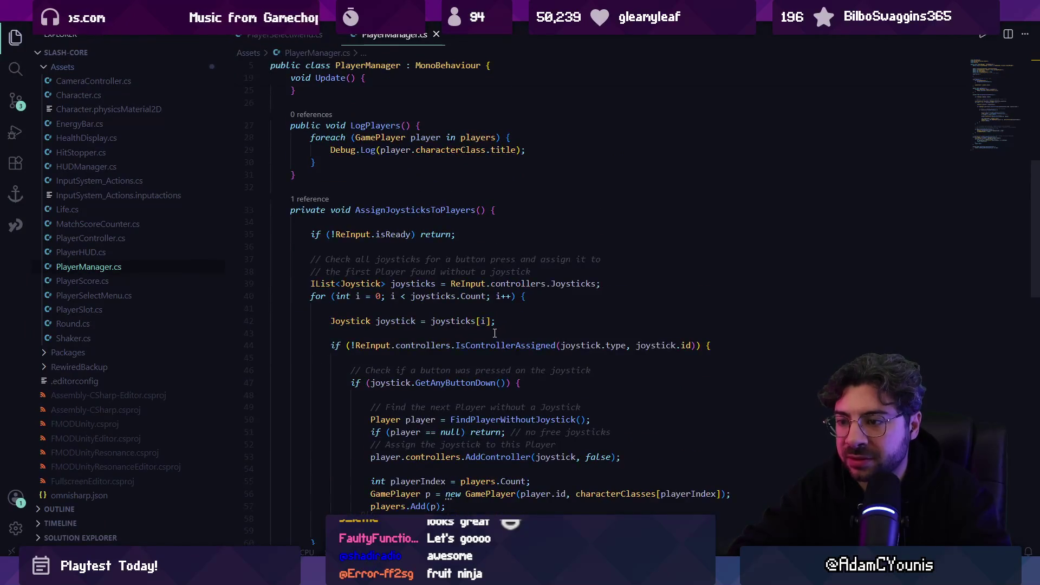
# - Search the project for colour assignments and open PlayerSlot.cs at the startColor line
pyautogui.scroll(-4, 493, 335)
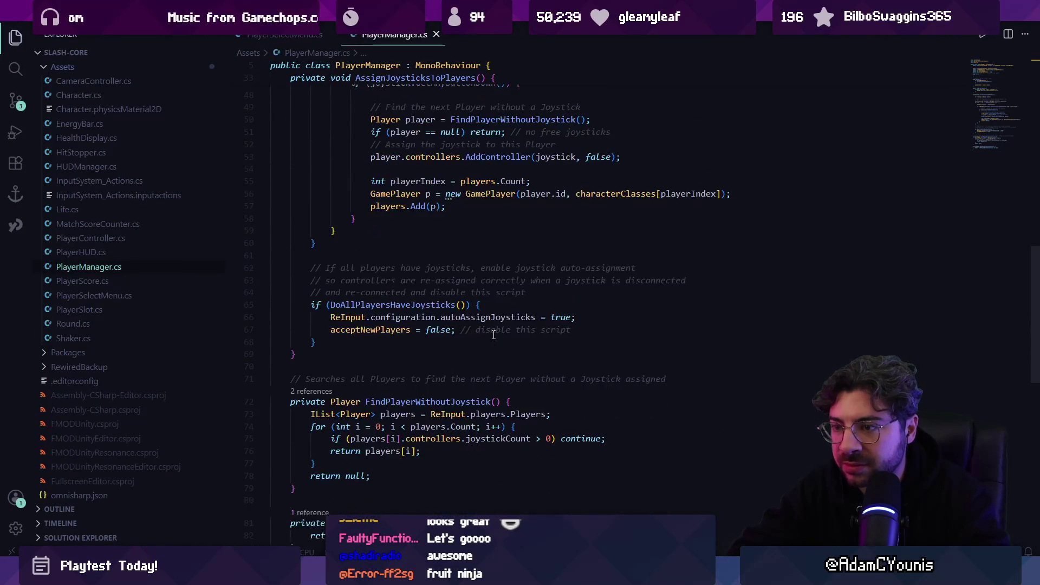
pyautogui.click(444, 370)
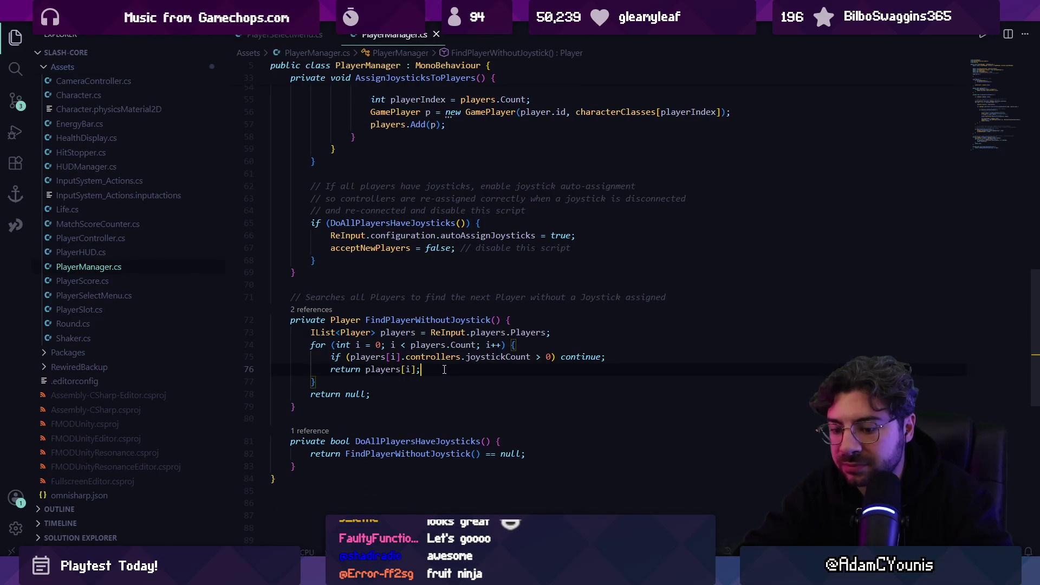
pyautogui.hotkey('ctrl', 'f')
pyautogui.write('colou')
pyautogui.hotkey('ctrl', 'shift', 'f')
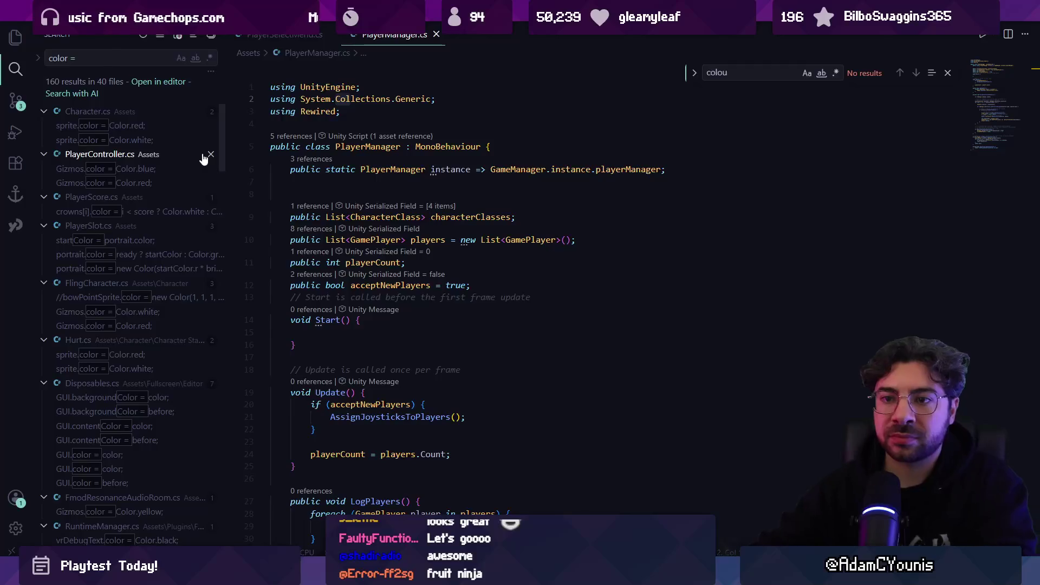
pyautogui.click(162, 241)
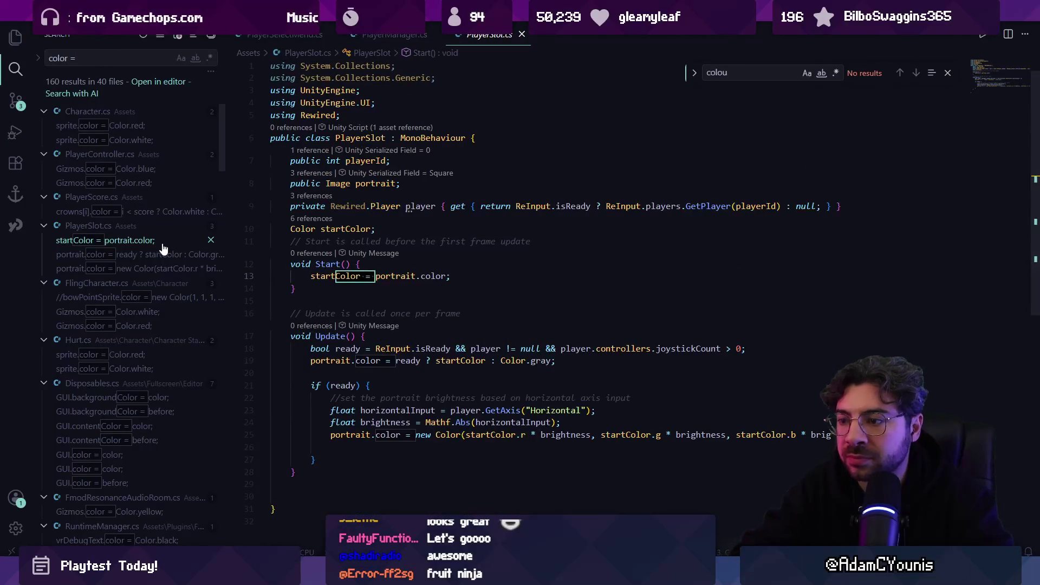
# - Add a 'portrait.color.white = Color.white;' line in the Update block and save
pyautogui.scroll(-1, 567, 366)
pyautogui.click(588, 357)
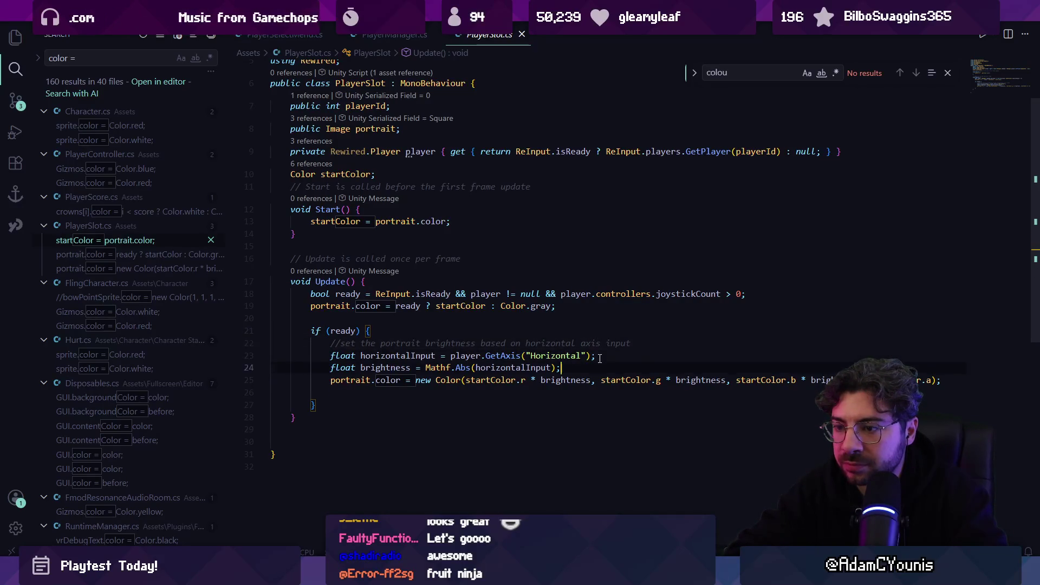
pyautogui.press('Down')
pyautogui.hotkey('ctrl', 'shift', 'Left')
pyautogui.hotkey('ctrl', 'shift', 'Left')
pyautogui.hotkey('ctrl', 'shift', 'Left')
pyautogui.press('Left')
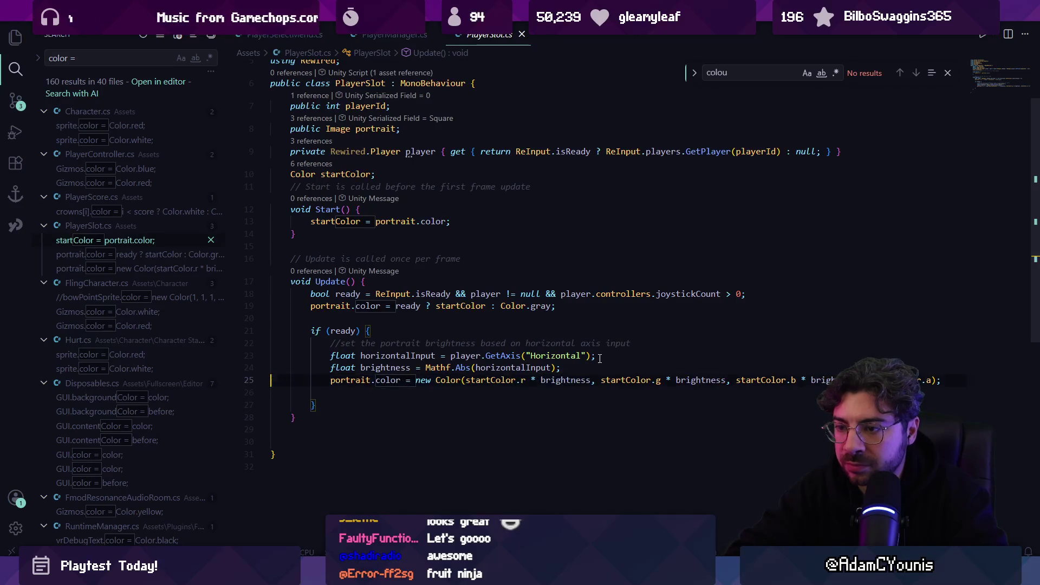
pyautogui.press('Up')
pyautogui.press('Up')
pyautogui.press('Up')
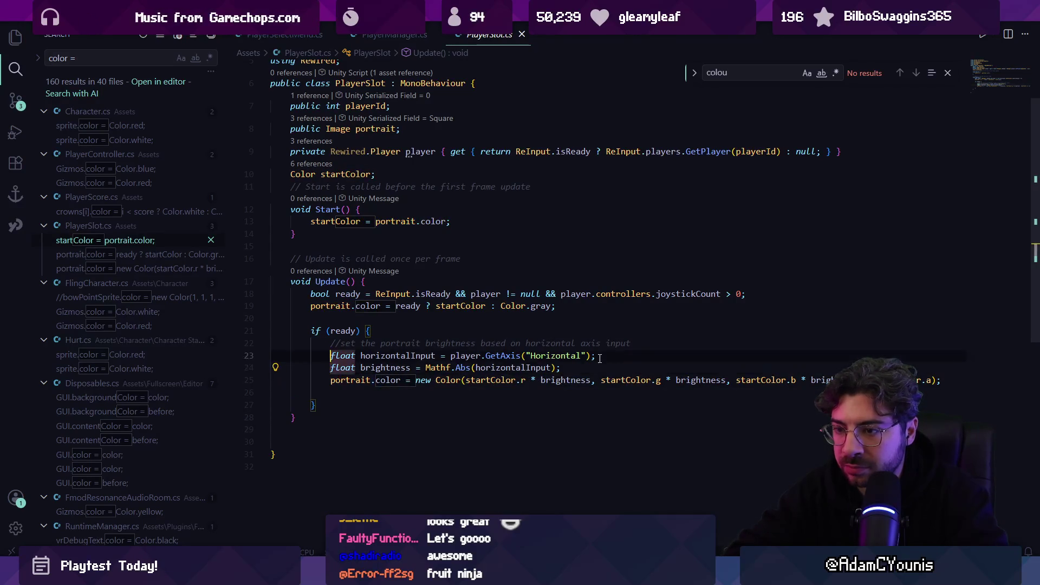
pyautogui.hotkey('ctrl', 'shift', 'Return')
pyautogui.write('portrait.color.white')
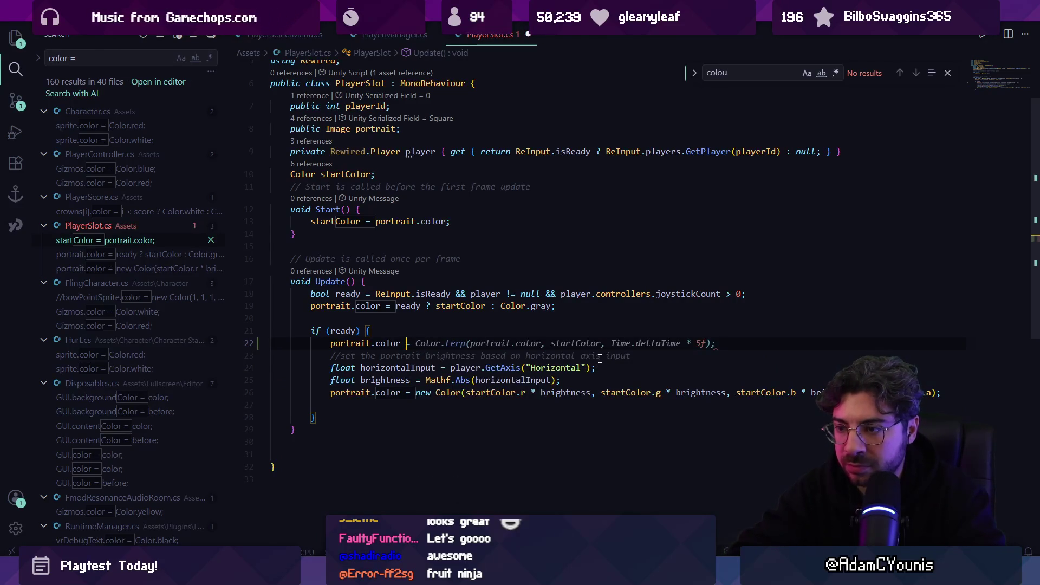
pyautogui.write(' = C')
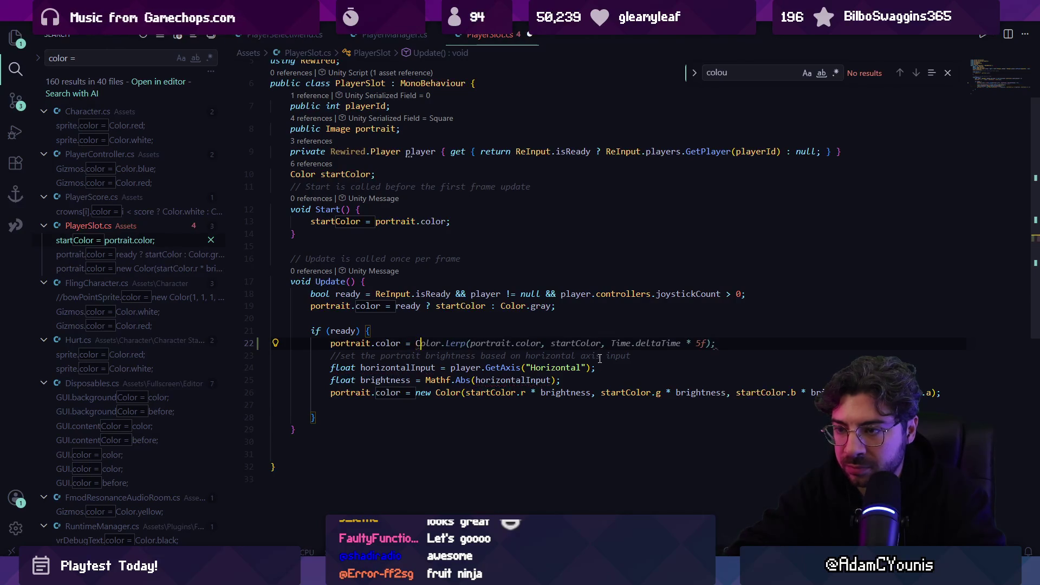
pyautogui.write('olor.white;')
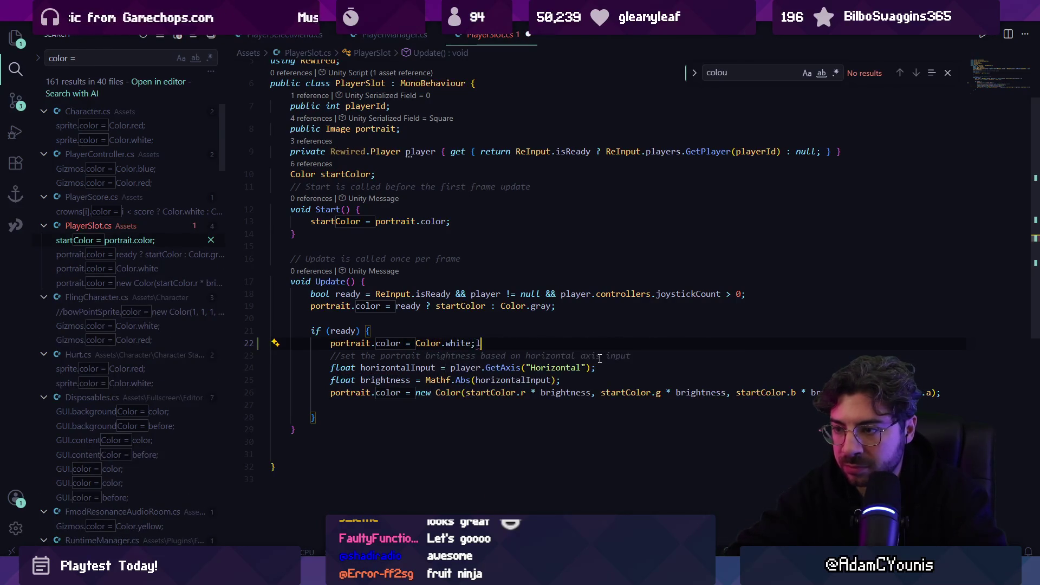
pyautogui.hotkey('ctrl', 's')
# - Make the portrait colour expression subtract from Color.white instead of inverting it
pyautogui.press('Down')
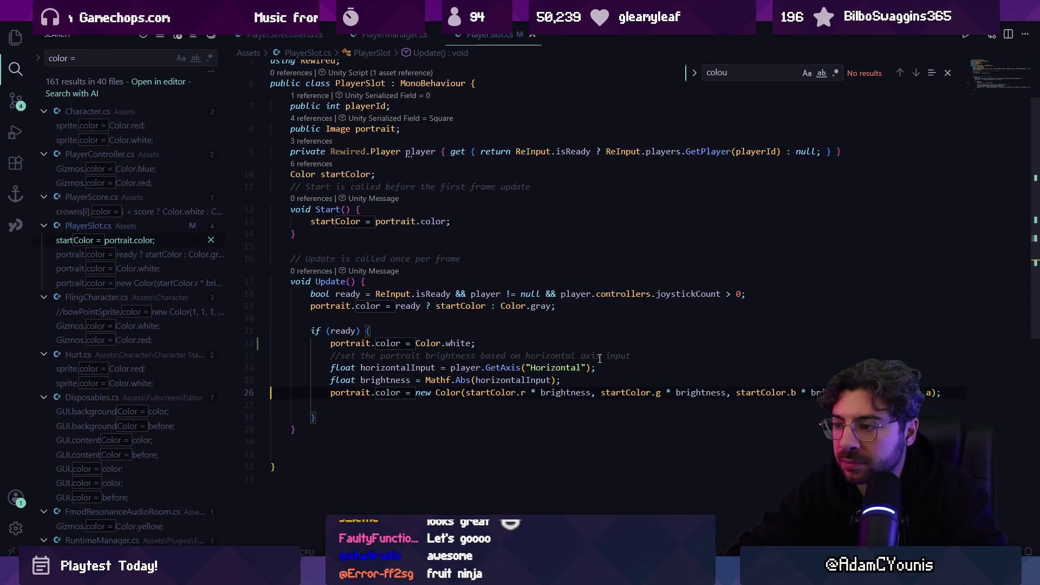
pyautogui.hotkey('ctrl', 'Right')
pyautogui.hotkey('ctrl', 'Right')
pyautogui.hotkey('ctrl', 'Right')
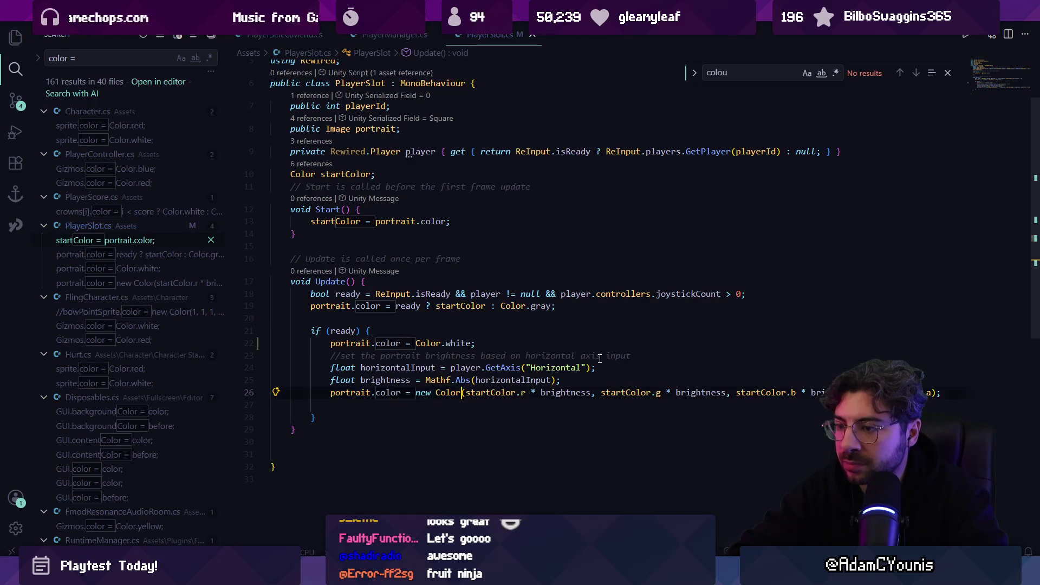
pyautogui.write('1-')
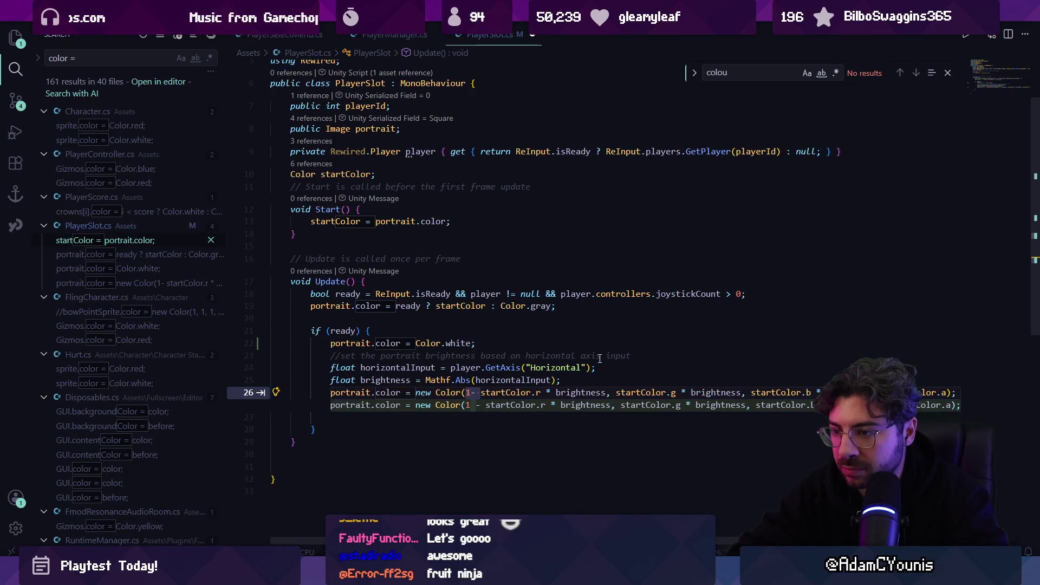
pyautogui.hotkey('ctrl', 'z')
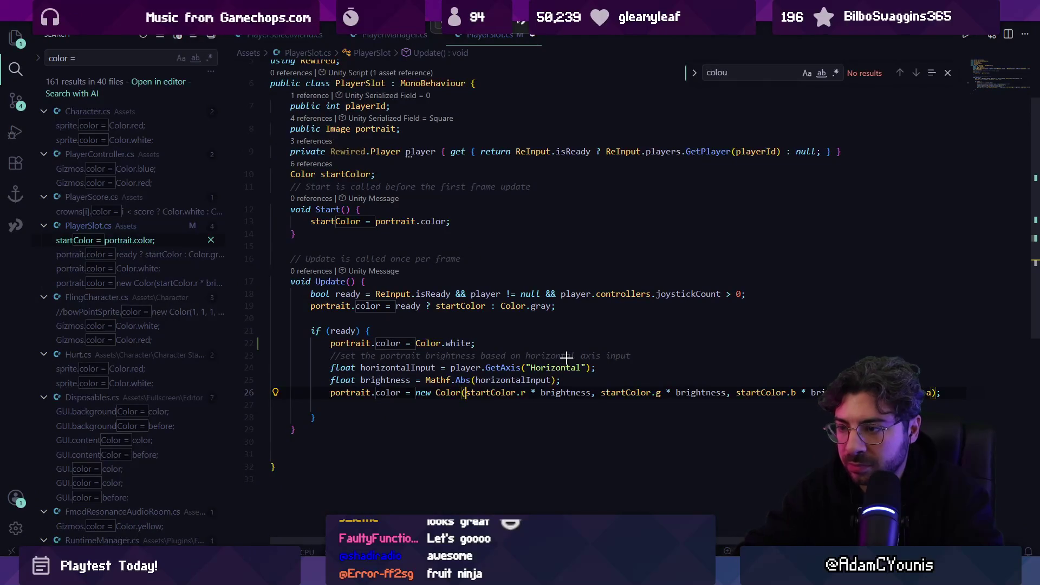
pyautogui.press('Escape')
pyautogui.hotkey('ctrl', 'Left')
pyautogui.hotkey('ctrl', 'Left')
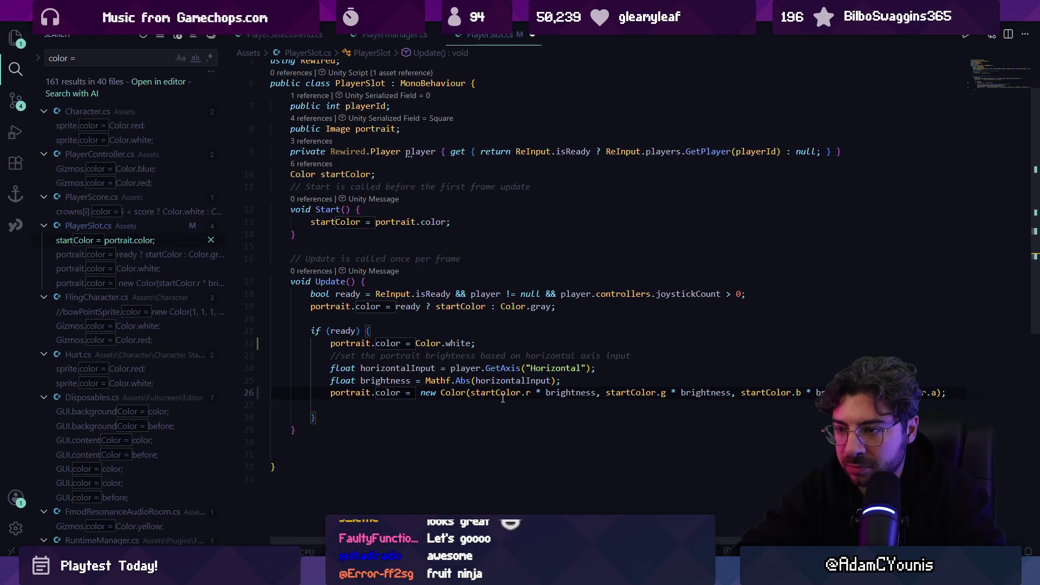
pyautogui.write('Color')
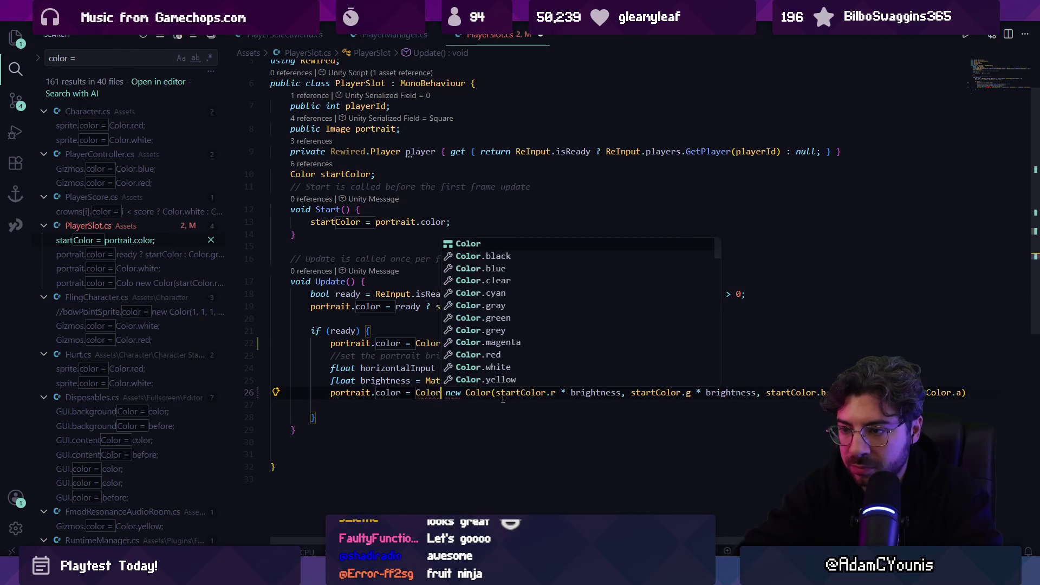
pyautogui.write('.white -')
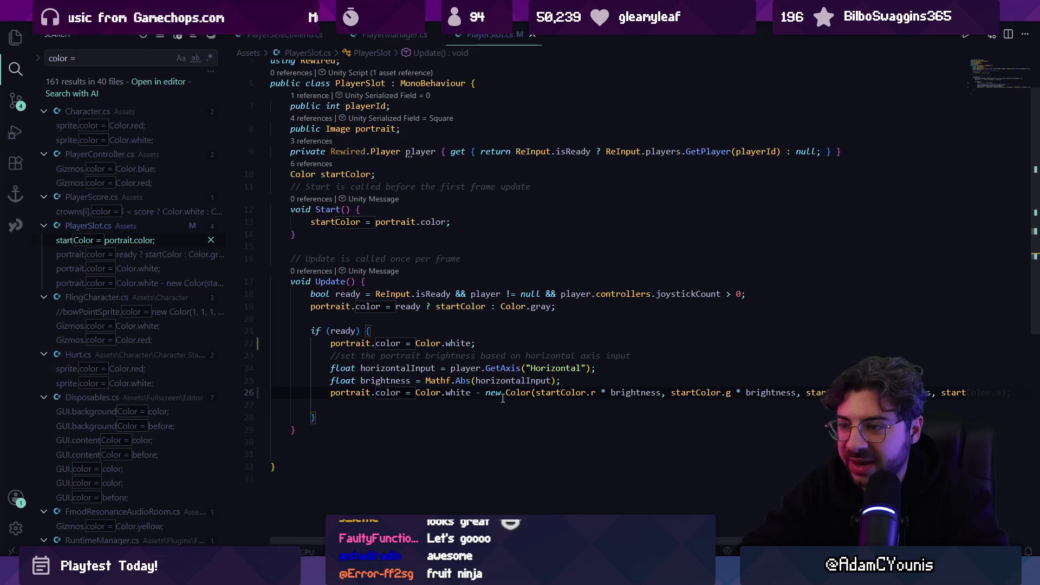
# - Delete the fixed white colour line and add a verticalInput float below the horizontal input
pyautogui.press('Up')
pyautogui.hotkey('ctrl', 'shift', 'k')
pyautogui.press('Down')
pyautogui.press('Down')
pyautogui.press('Down')
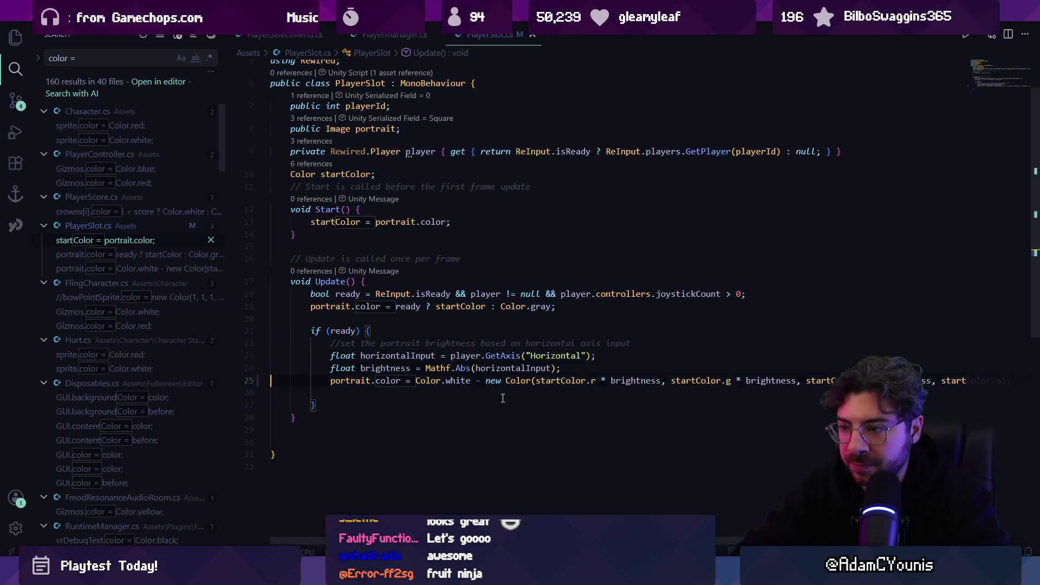
pyautogui.press('Right')
pyautogui.press('Right')
pyautogui.press('Right')
pyautogui.press('Return')
pyautogui.press('Return')
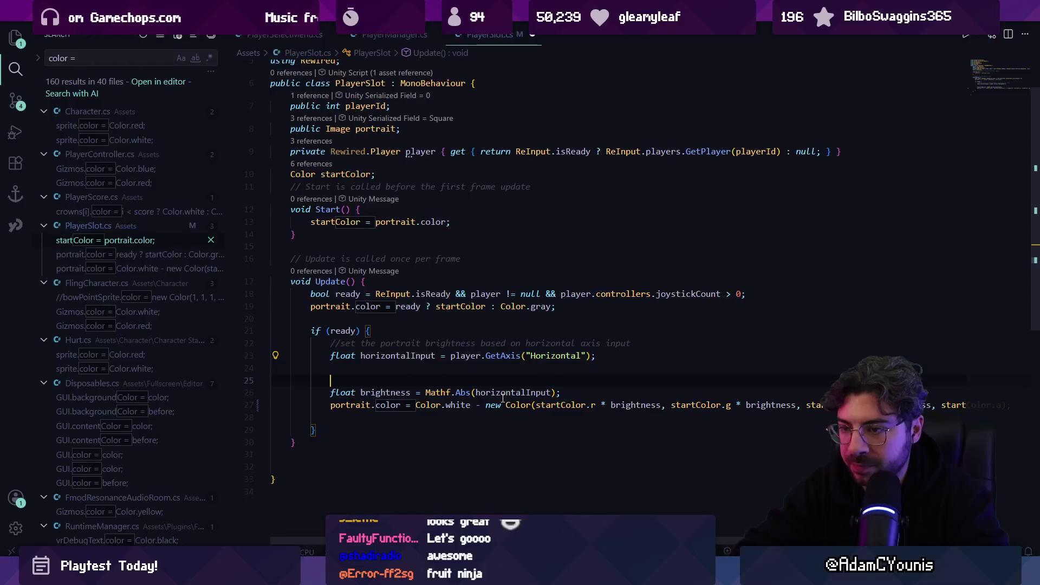
pyautogui.press('Tab')
pyautogui.press('Tab')
pyautogui.write('fl')
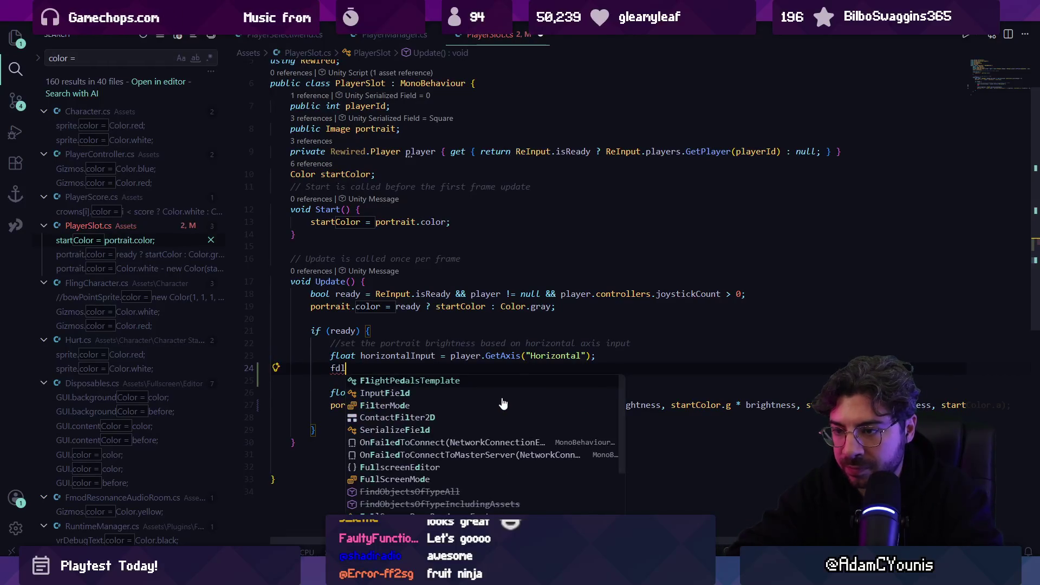
pyautogui.write('oat')
pyautogui.press('Tab')
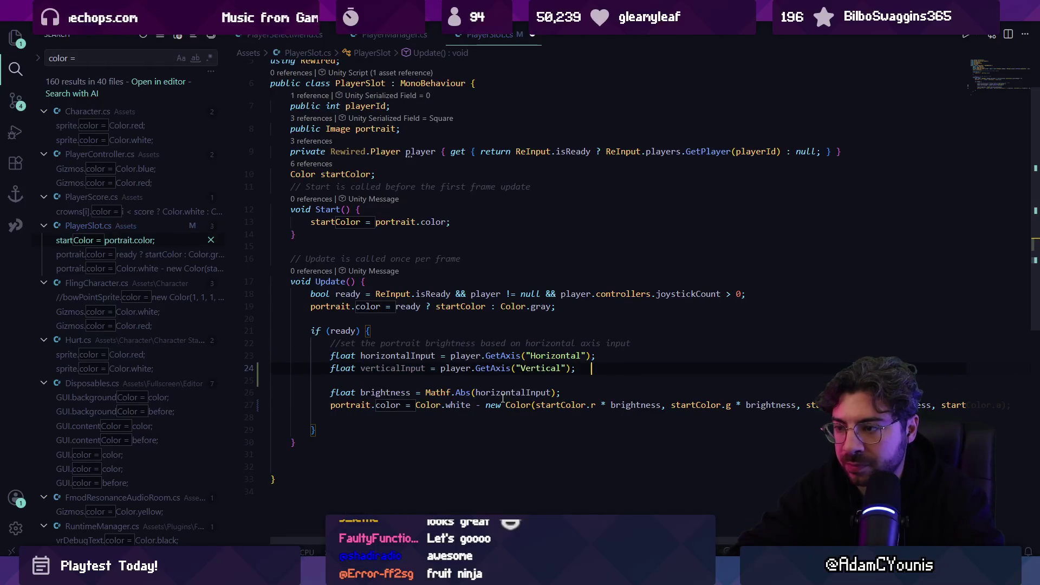
# - Add mag as the combined input Vector2 magnitude and set brightness to mag / 1.5f
pyautogui.press('Return')
pyautogui.write('float mag =')
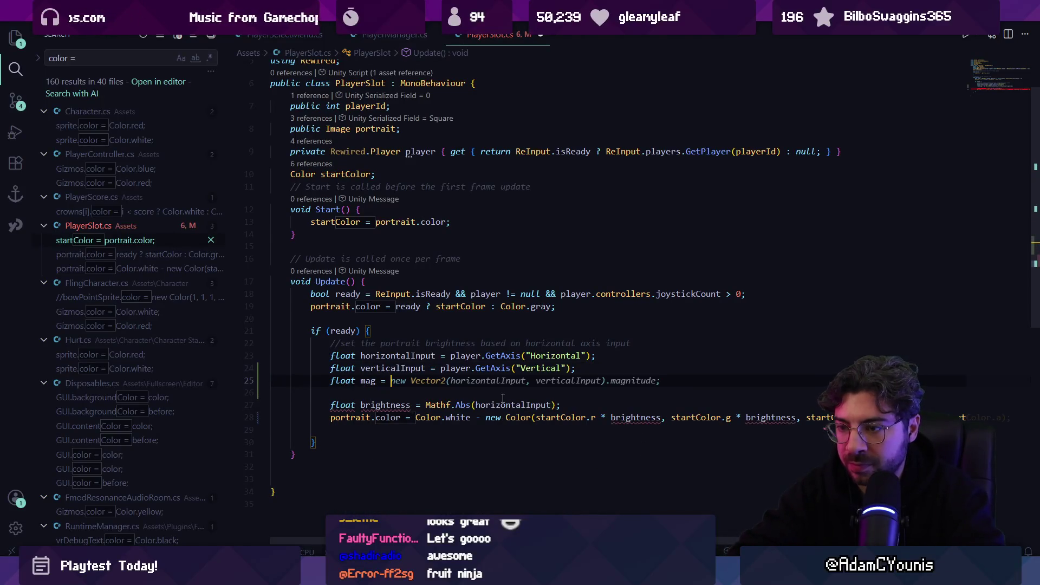
pyautogui.press('Tab')
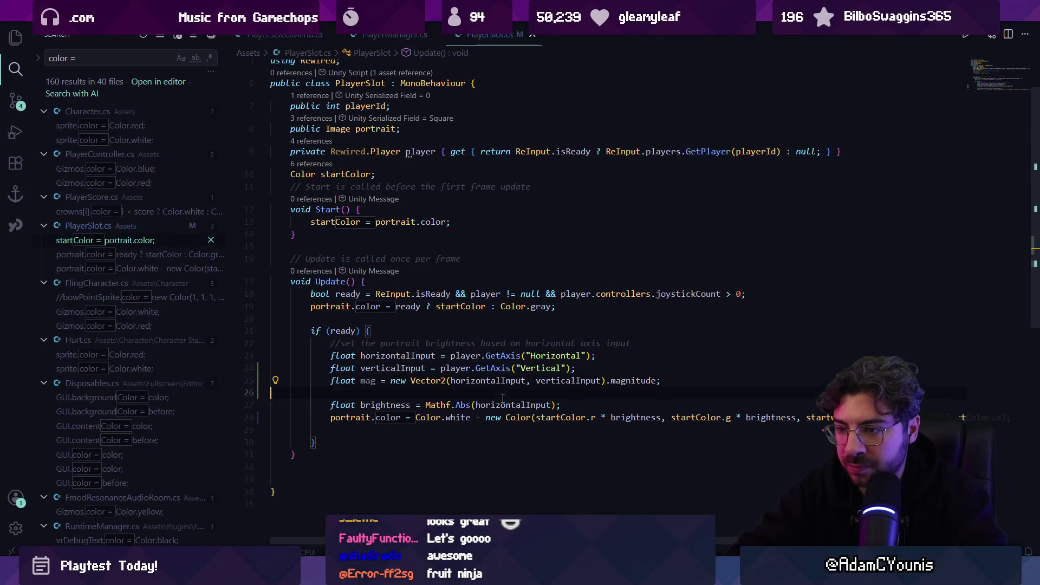
pyautogui.hotkey('ctrl', 'shift', 'Left')
pyautogui.hotkey('ctrl', 'shift', 'Left')
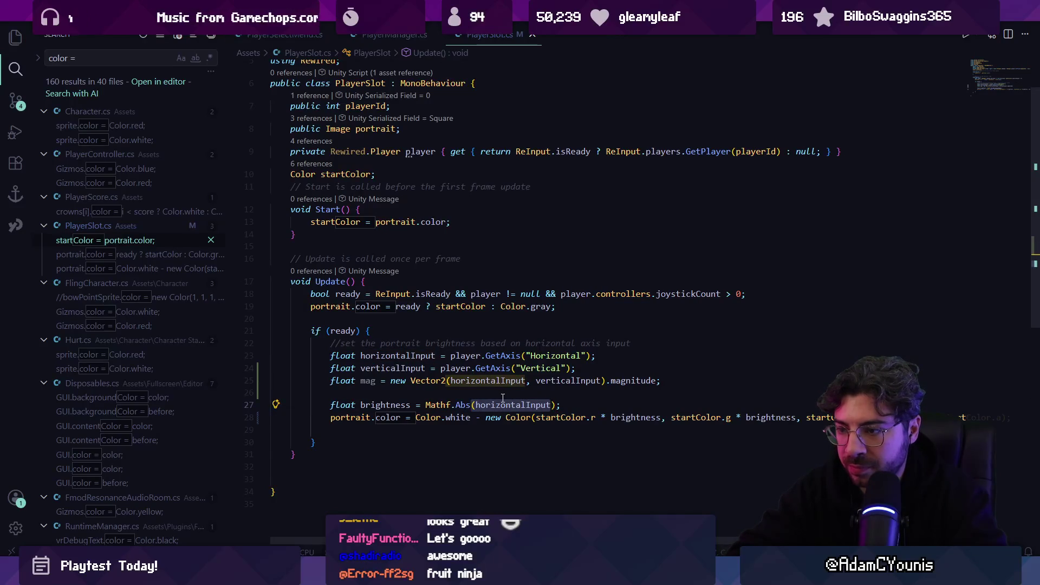
pyautogui.write('mag')
pyautogui.click(503, 403)
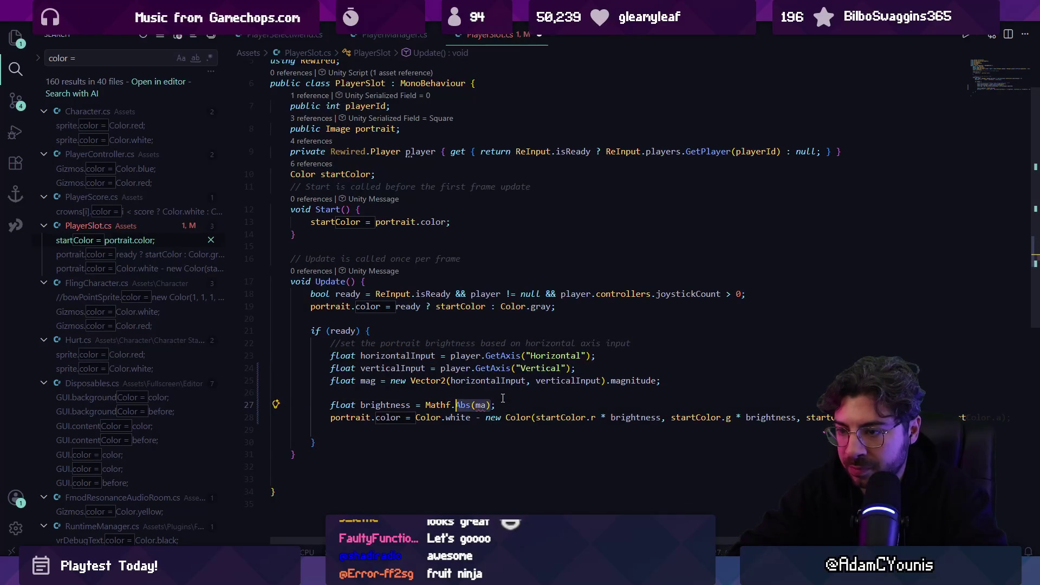
pyautogui.write('mag')
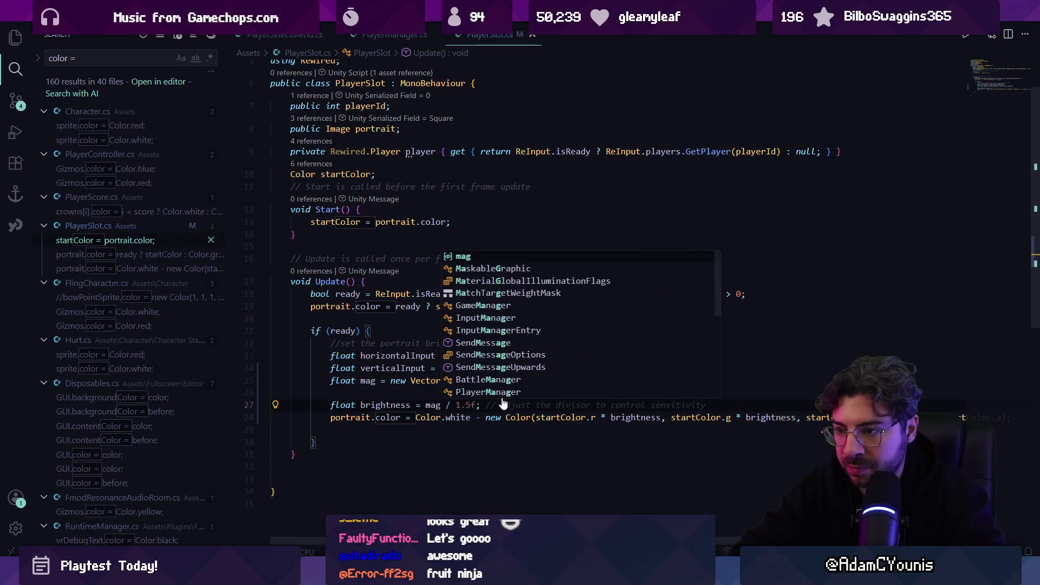
pyautogui.press('Escape')
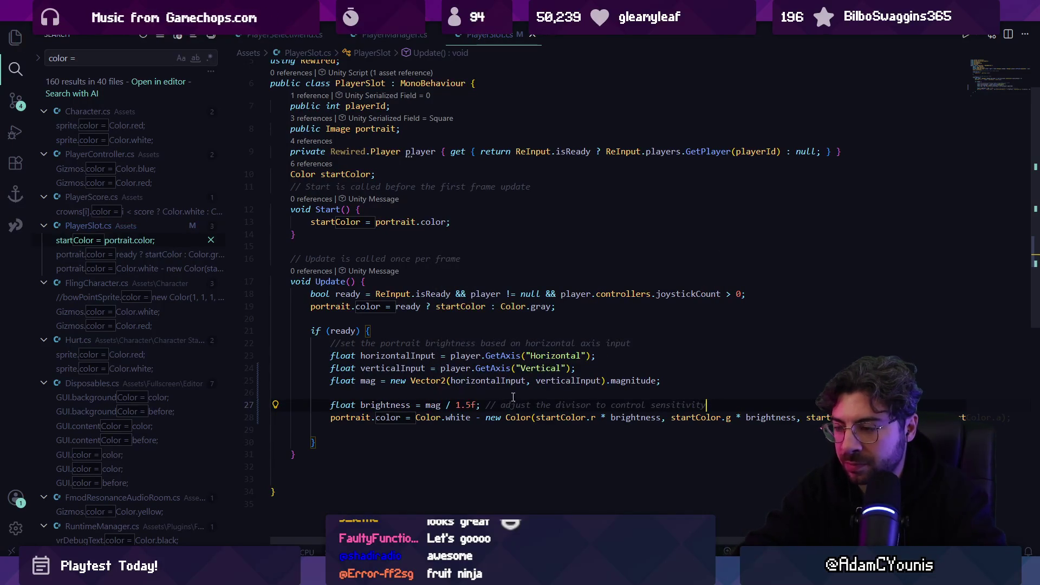
pyautogui.hotkey('alt', 'Tab')
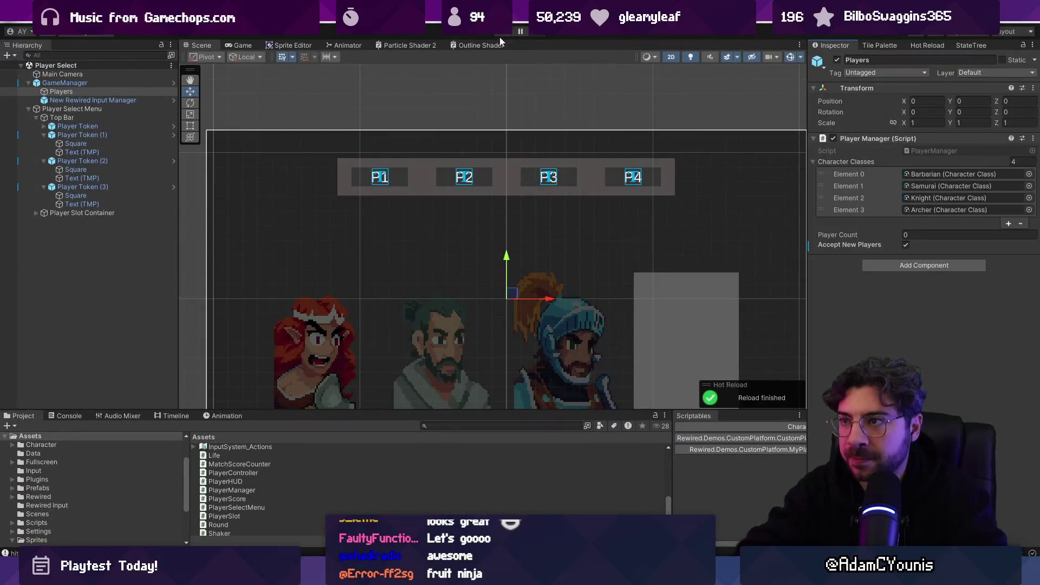
# - Play the Player Select scene and join players to watch their portraits fade
pyautogui.click(502, 34)
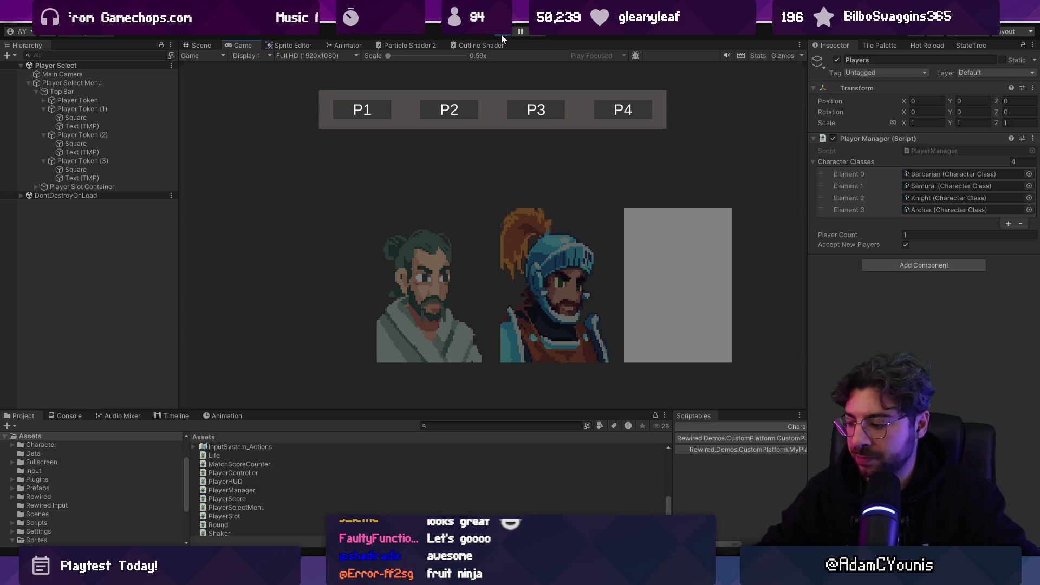
pyautogui.press('space')
pyautogui.press('space')
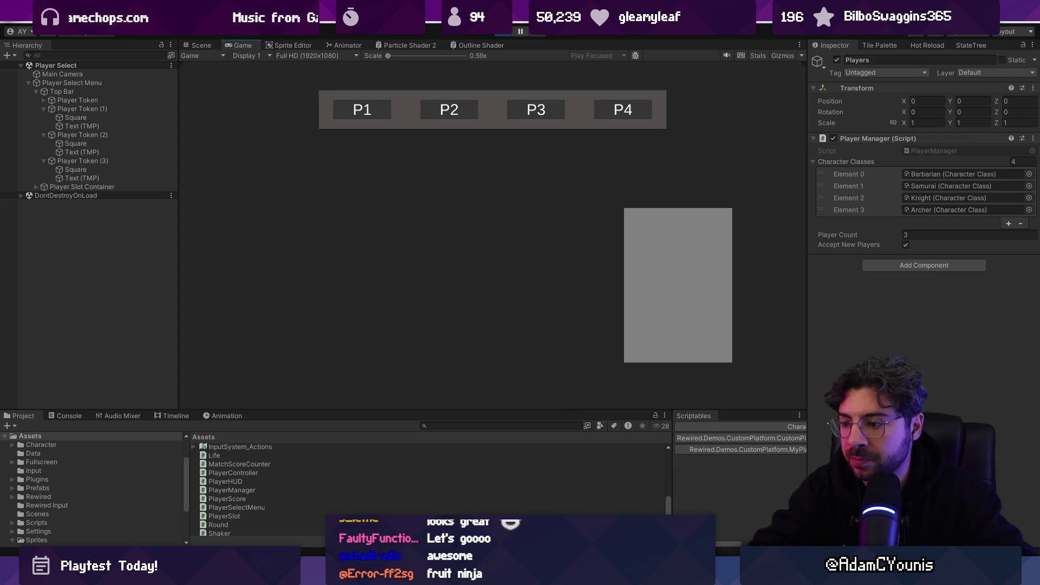
pyautogui.hotkey('alt', 'Tab')
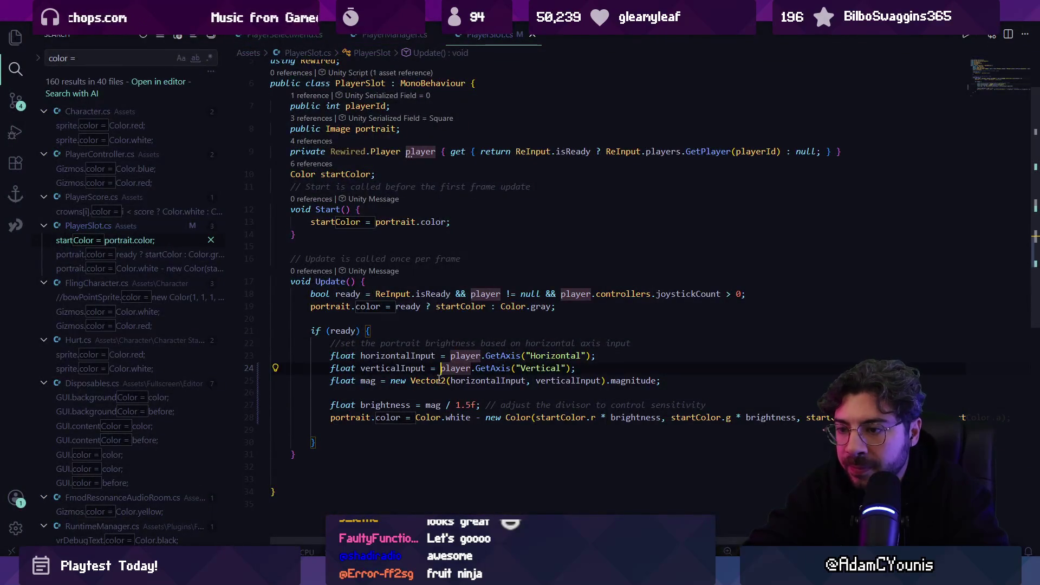
# - Remove the startColor.r multiplier from the portrait colour on line 28
pyautogui.click(434, 418)
pyautogui.click(487, 418)
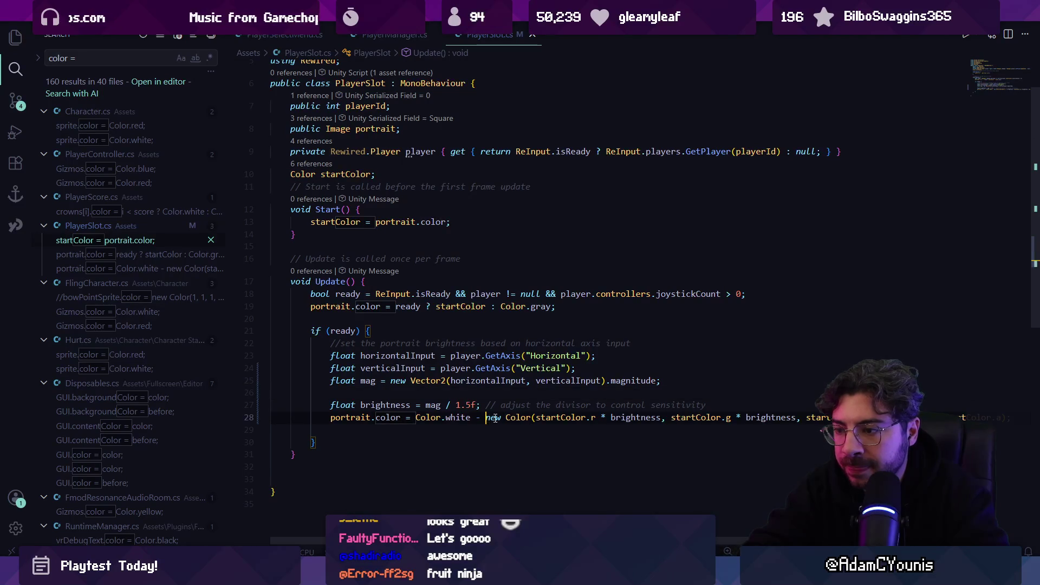
pyautogui.hotkey('ctrl', 'Right')
pyautogui.hotkey('ctrl', 'Right')
pyautogui.hotkey('ctrl', 'Right')
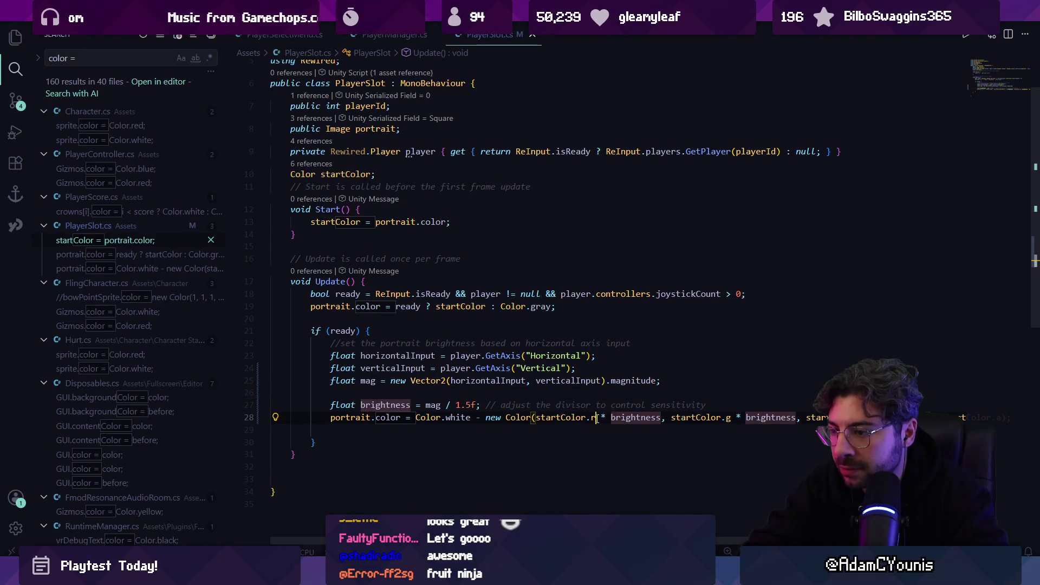
pyautogui.hotkey('ctrl', 'Right')
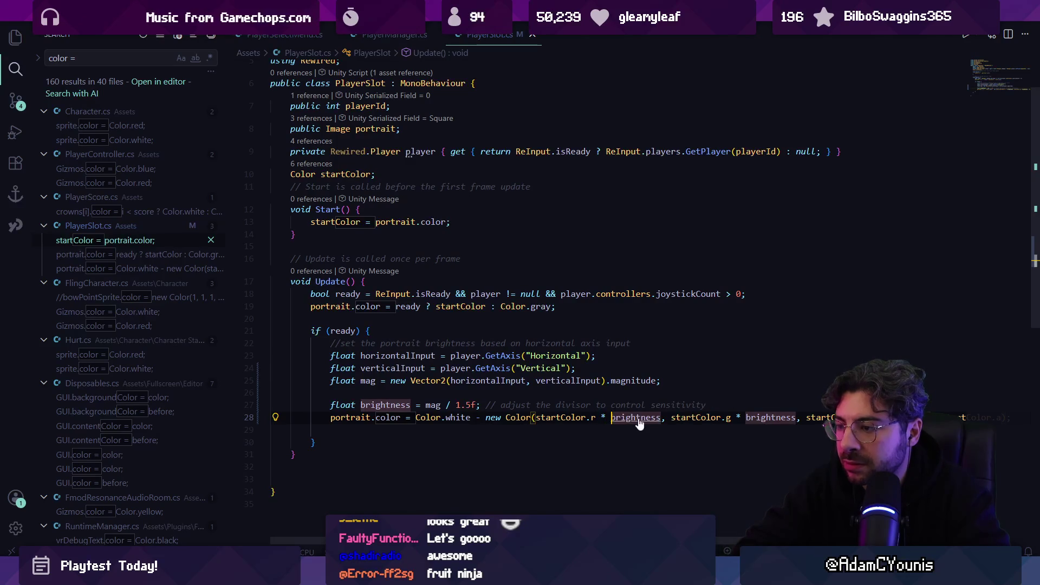
pyautogui.hotkey('ctrl', 'shift', 'Left')
pyautogui.hotkey('ctrl', 'shift', 'Left')
pyautogui.hotkey('ctrl', 'shift', 'Left')
pyautogui.hotkey('ctrl', 'Left')
pyautogui.hotkey('ctrl', 'Left')
pyautogui.hotkey('ctrl', 'Left')
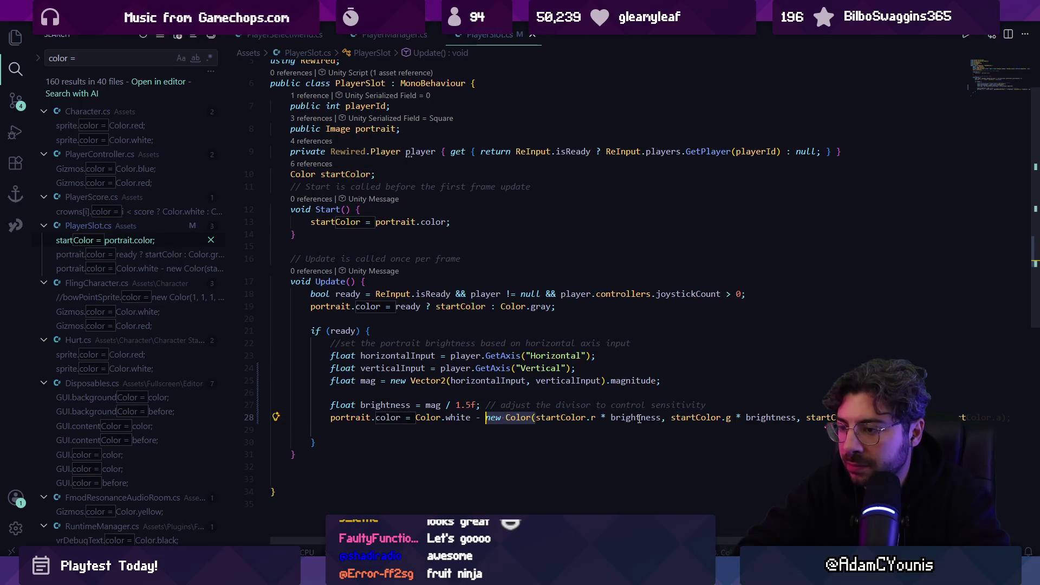
pyautogui.hotkey('ctrl', 'Right')
pyautogui.hotkey('ctrl', 'Right')
pyautogui.hotkey('ctrl', 'Right')
pyautogui.hotkey('ctrl', 'shift', 'Right')
pyautogui.hotkey('ctrl', 'shift', 'Right')
pyautogui.hotkey('ctrl', 'shift', 'Right')
pyautogui.press('BackSpace')
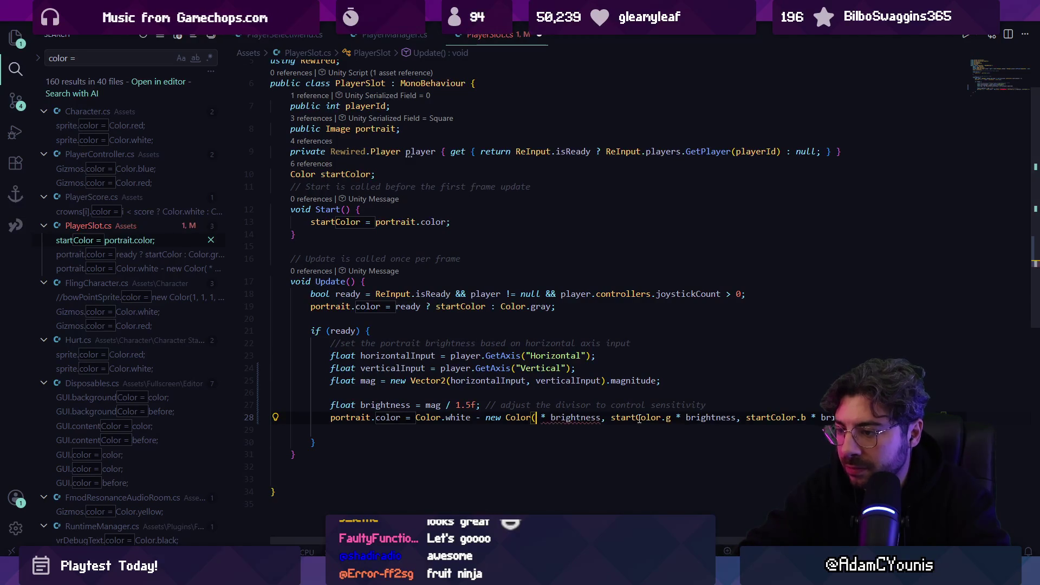
pyautogui.press('BackSpace')
# - Remove the green and blue startColor multipliers from the same line
pyautogui.hotkey('ctrl', 'Right')
pyautogui.hotkey('ctrl', 'Right')
pyautogui.hotkey('ctrl', 'shift', 'Right')
pyautogui.hotkey('ctrl', 'shift', 'Right')
pyautogui.hotkey('ctrl', 'shift', 'Right')
pyautogui.press('BackSpace')
pyautogui.hotkey('ctrl', 'Right')
pyautogui.hotkey('ctrl', 'Right')
pyautogui.hotkey('ctrl', 'Left')
pyautogui.hotkey('ctrl', 'shift', 'Right')
pyautogui.hotkey('ctrl', 'shift', 'Right')
pyautogui.hotkey('ctrl', 'shift', 'Right')
pyautogui.press('BackSpace')
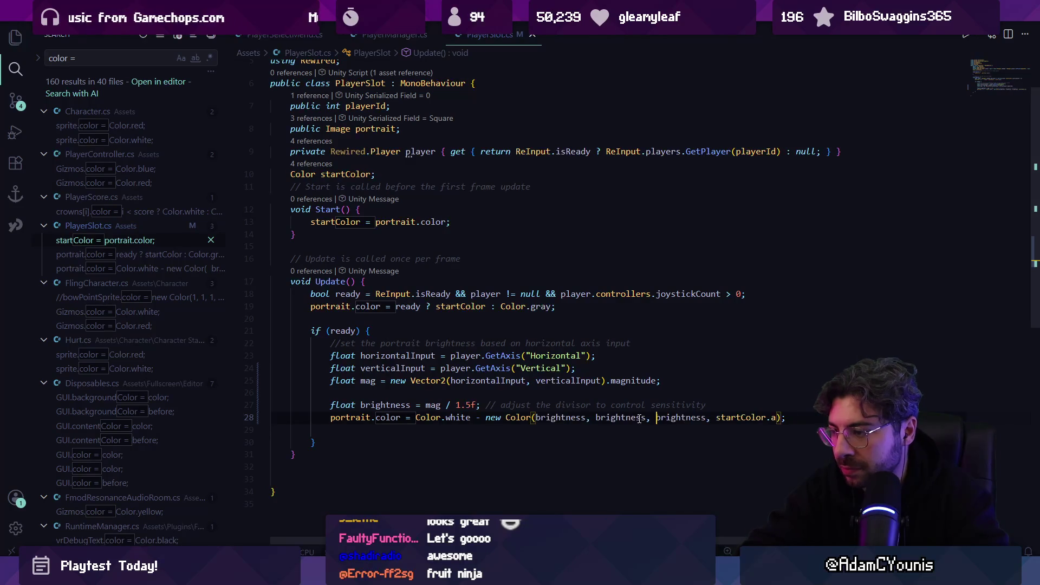
# - After a test run in Unity, replace the startColor.a alpha argument with 0
pyautogui.hotkey('alt', 'Tab')
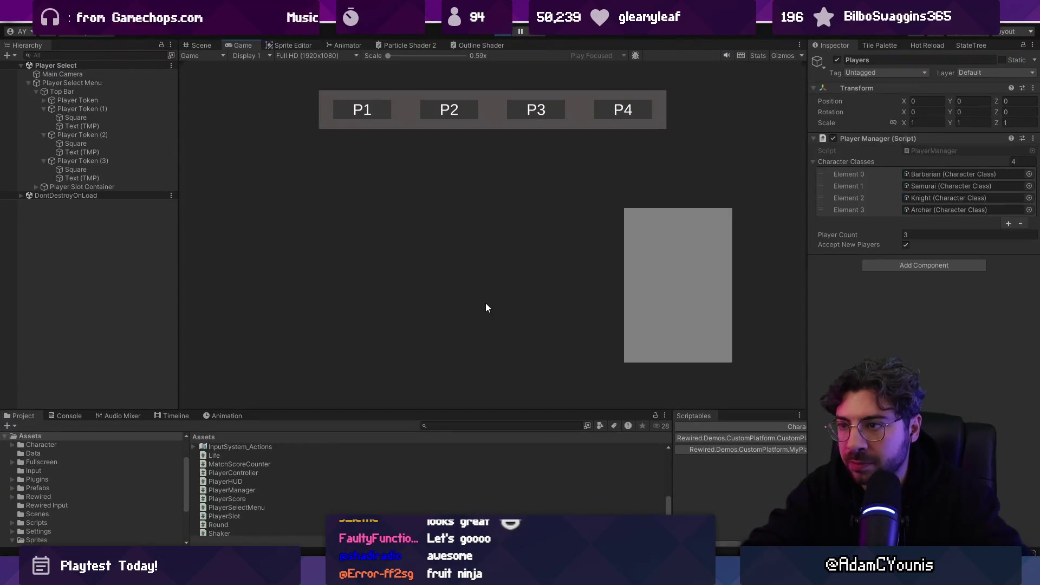
pyautogui.click(520, 34)
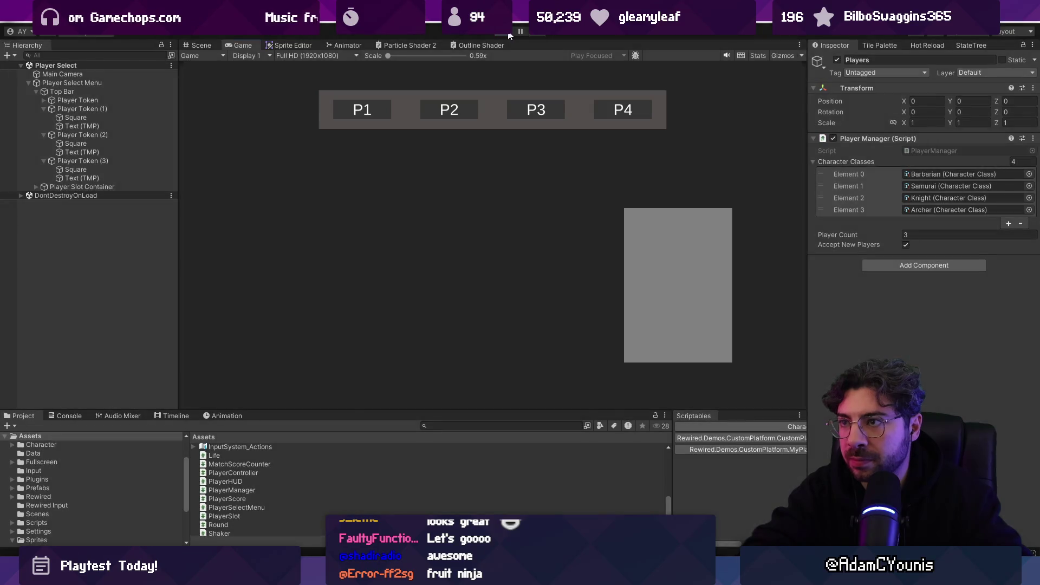
pyautogui.hotkey('alt', 'Tab')
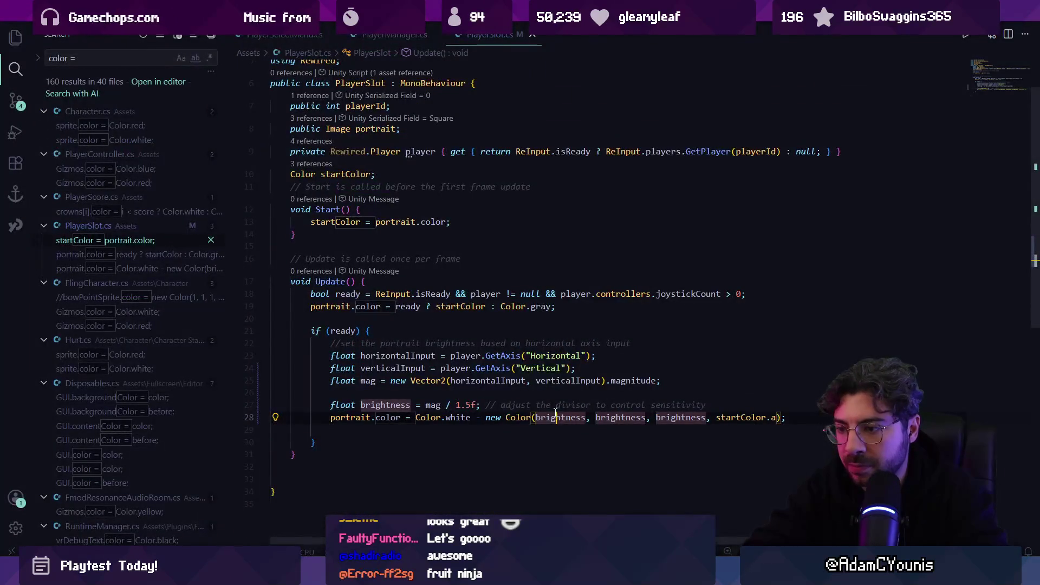
pyautogui.click(462, 405)
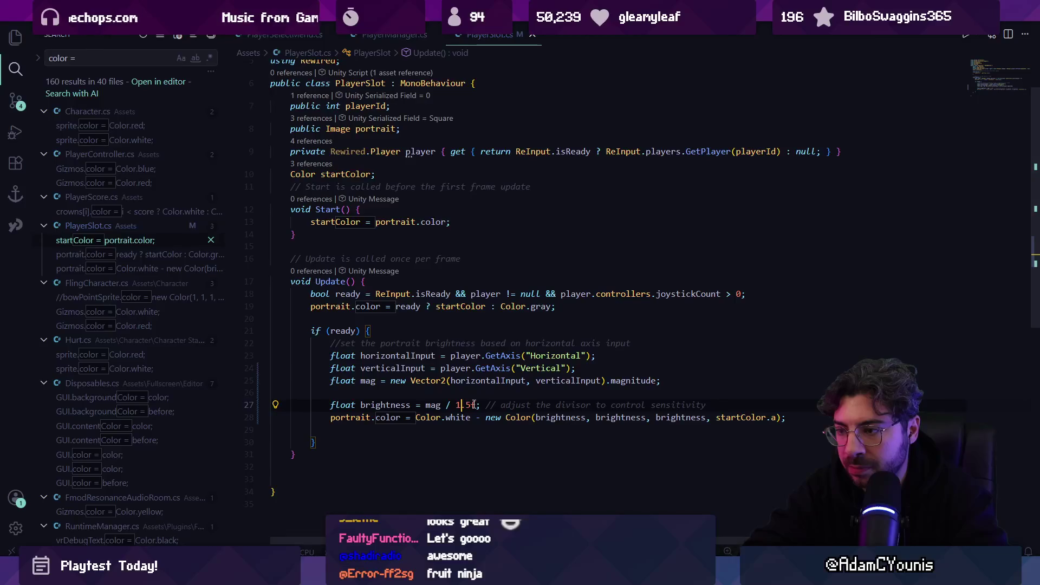
pyautogui.doubleClick(730, 417)
pyautogui.hotkey('shift', 'Right')
pyautogui.hotkey('shift', 'Right')
pyautogui.write('0')
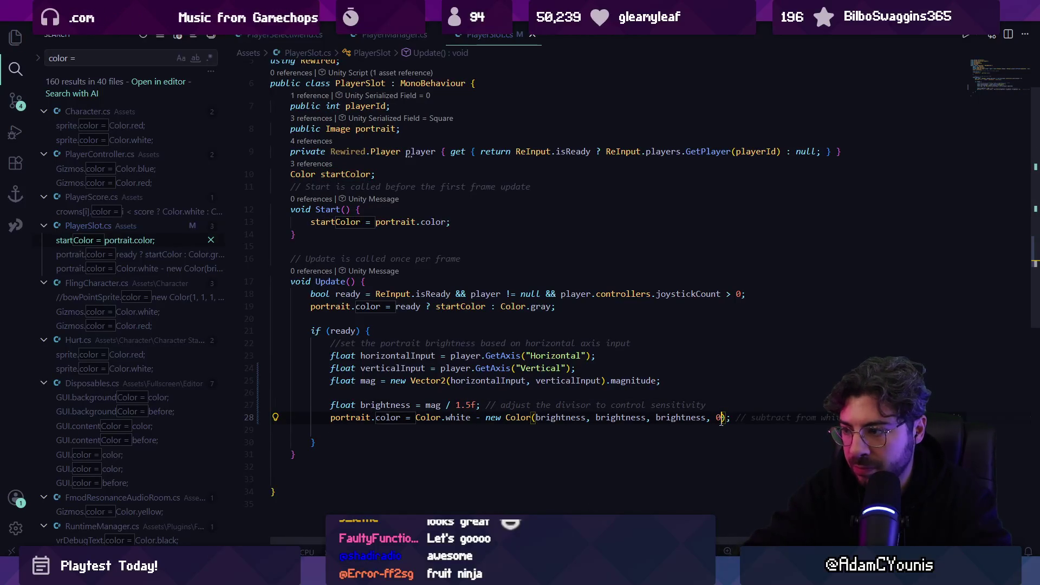
pyautogui.hotkey('alt', 'Tab')
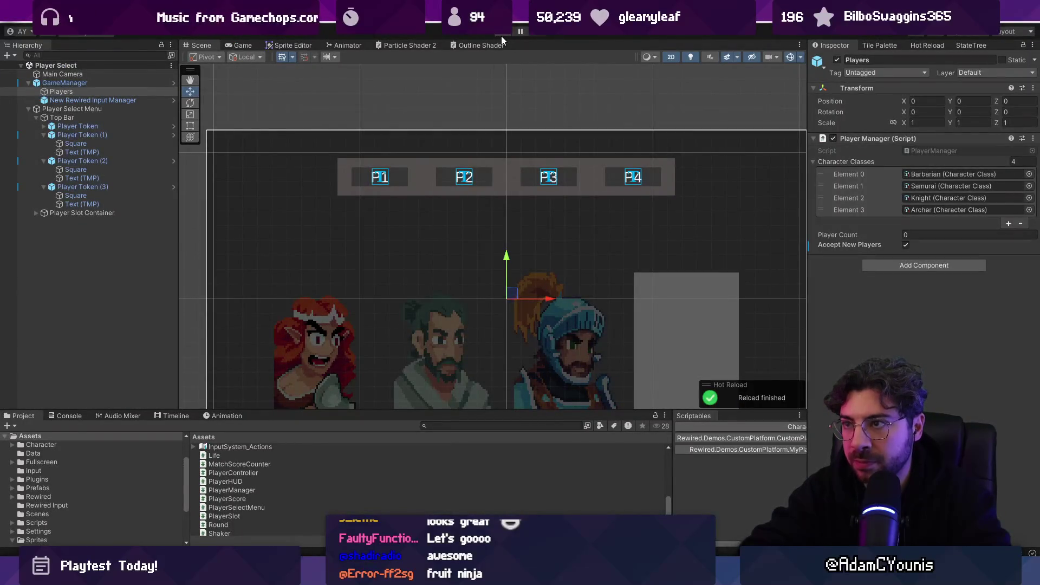
pyautogui.click(503, 32)
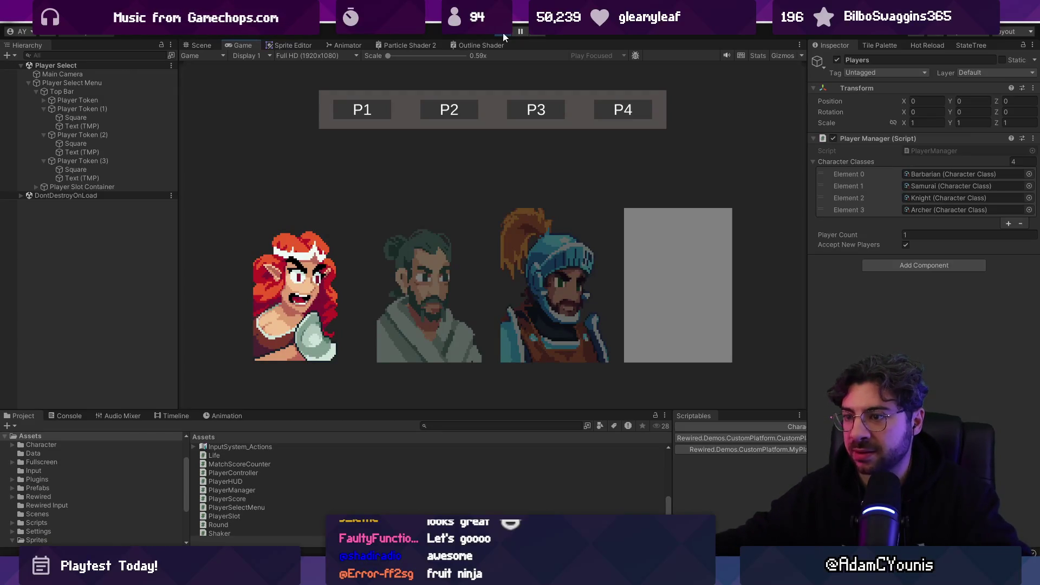
pyautogui.press('space')
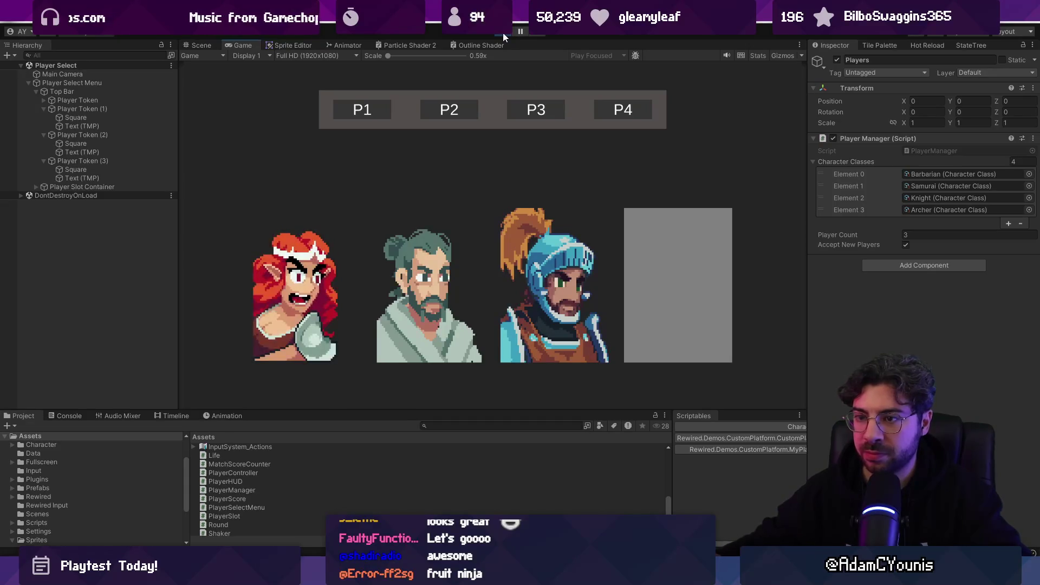
pyautogui.click(503, 32)
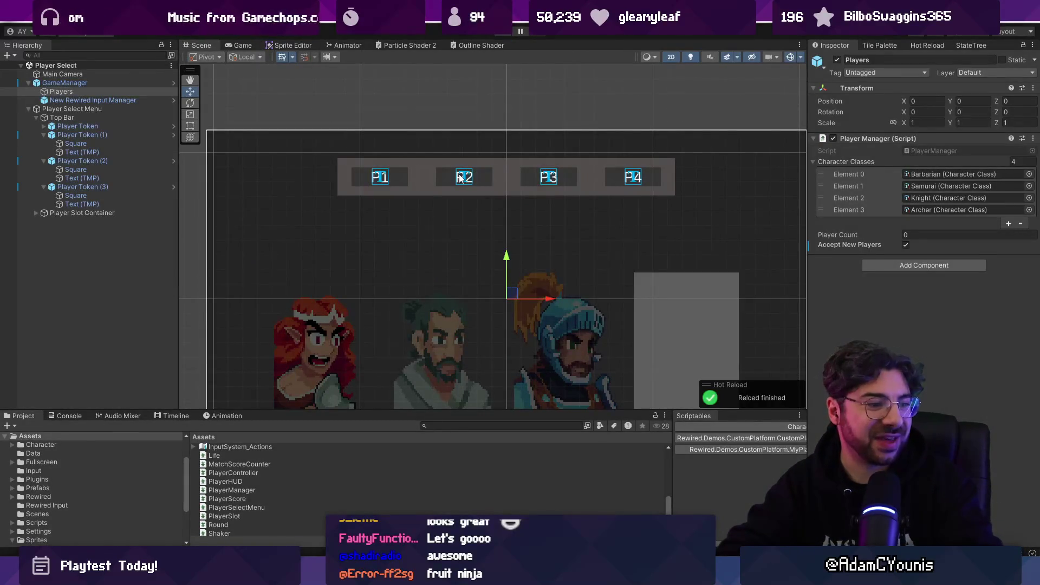
# - Centre the Scene view on the player select canvas and search Everything for 'aseprite'
pyautogui.hotkey('alt', 'Tab')
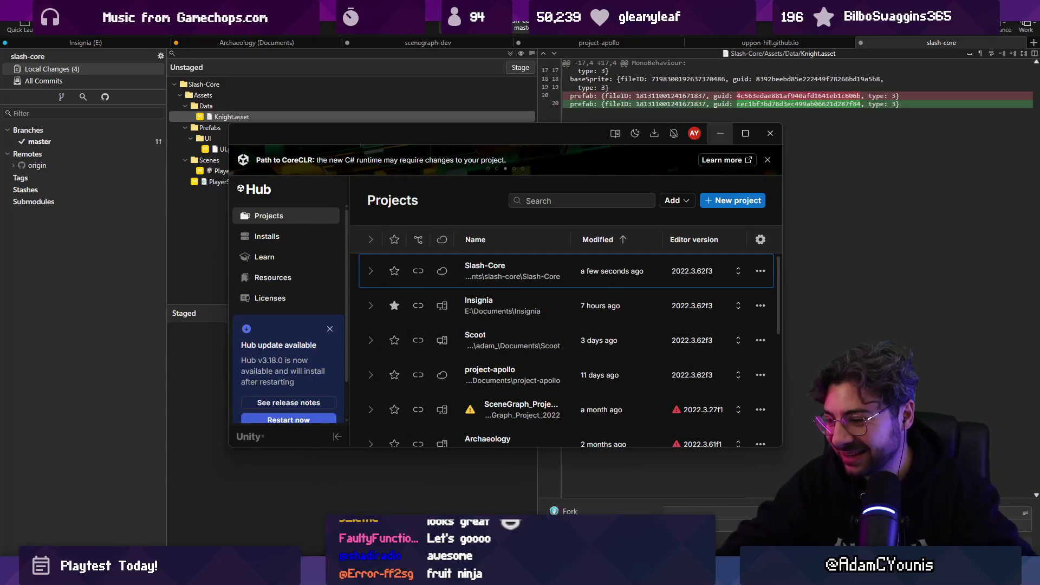
pyautogui.hotkey('alt', 'Tab')
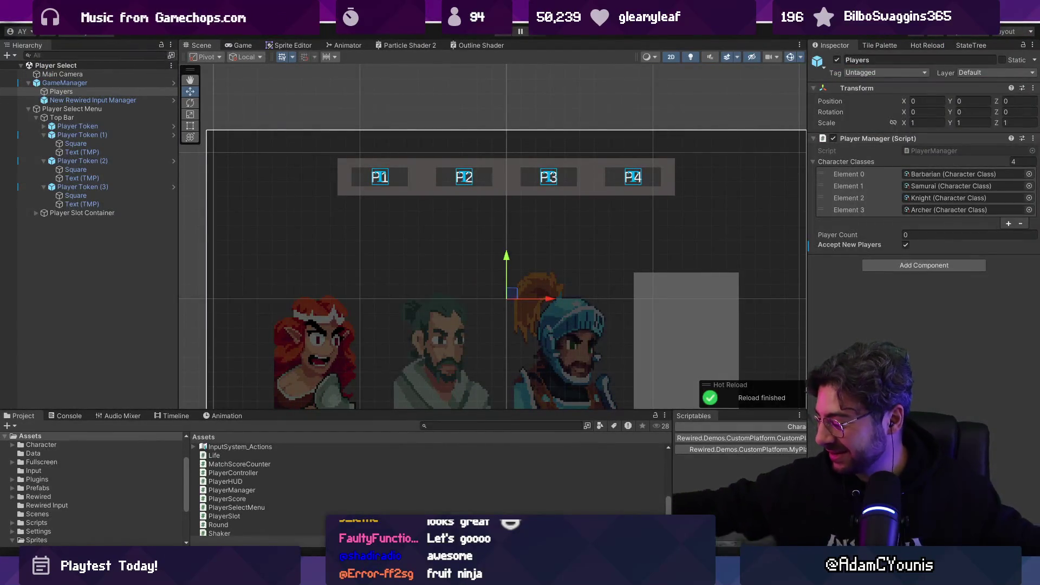
pyautogui.scroll(-2, 417, 264)
pyautogui.moveTo(418, 264); pyautogui.dragTo(398, 201)
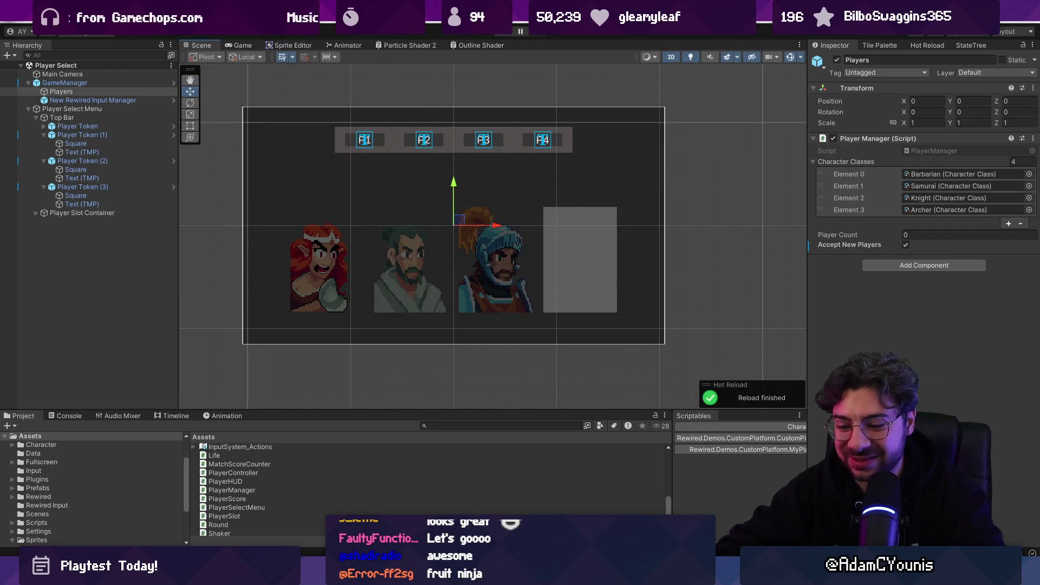
pyautogui.hotkey('ctrl', 'alt', 'space')
pyautogui.write('aseprite')
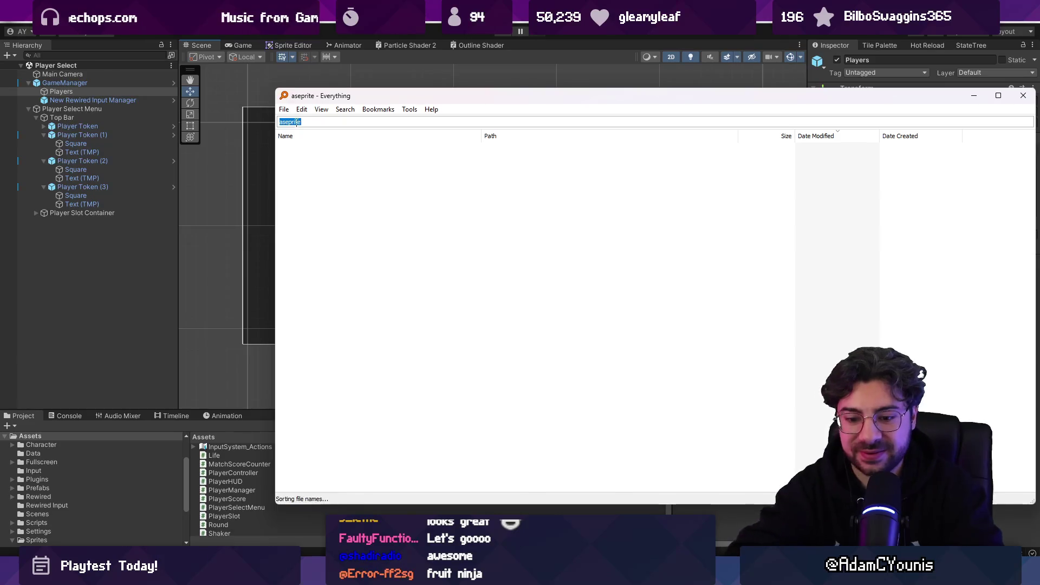
# - Open Slash Corps Mockup 320.aseprite in Aseprite and zoom in on the red hooded archer
pyautogui.press('Return')
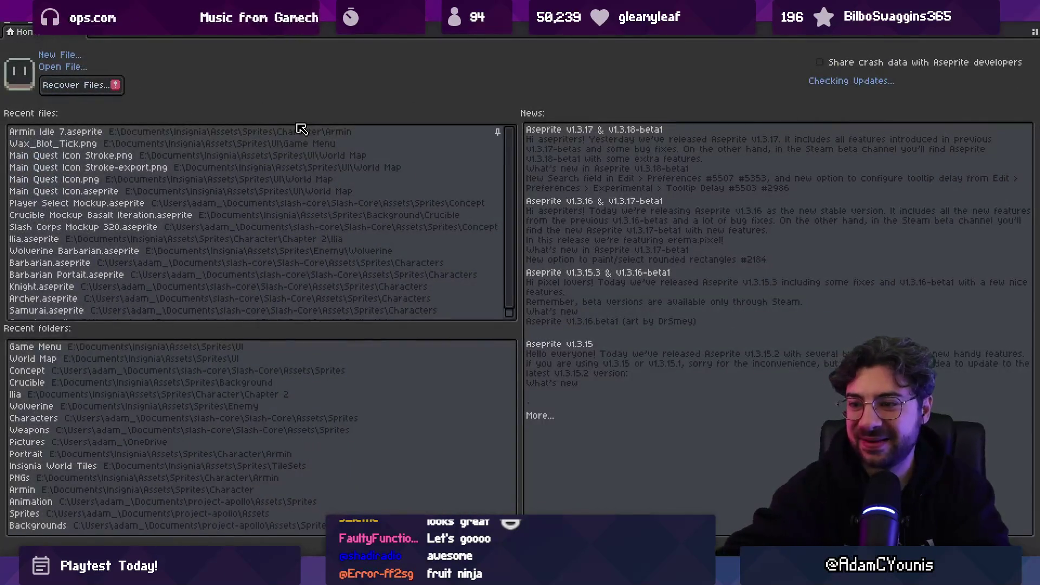
pyautogui.click(179, 227)
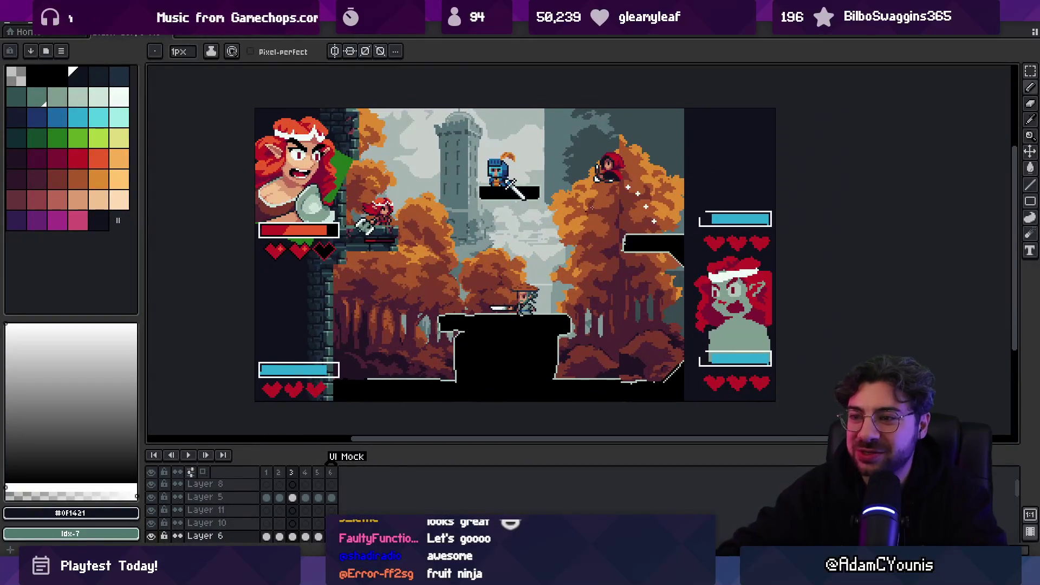
pyautogui.press('v')
pyautogui.scroll(2, 605, 180)
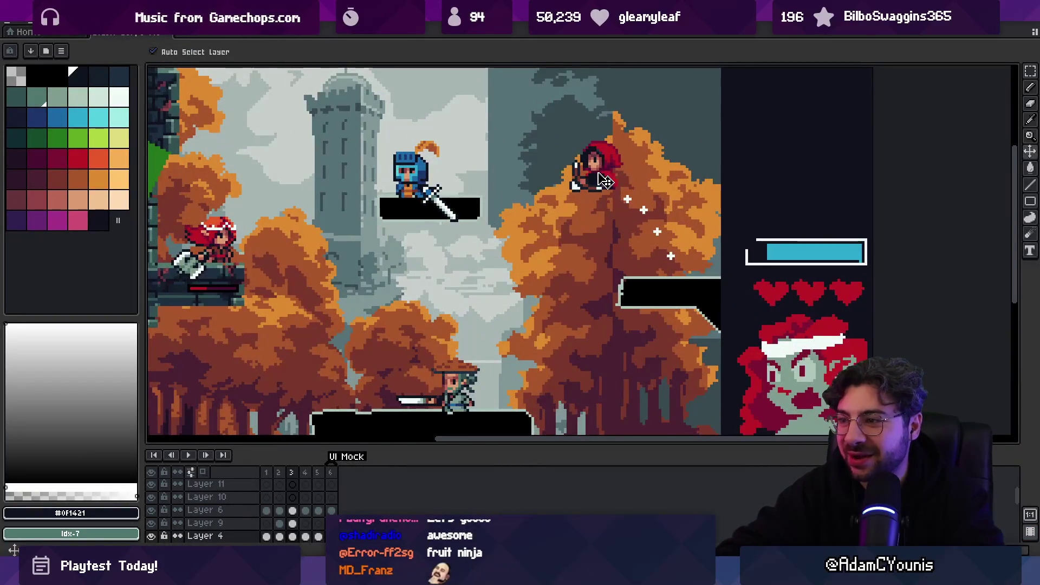
pyautogui.press('m')
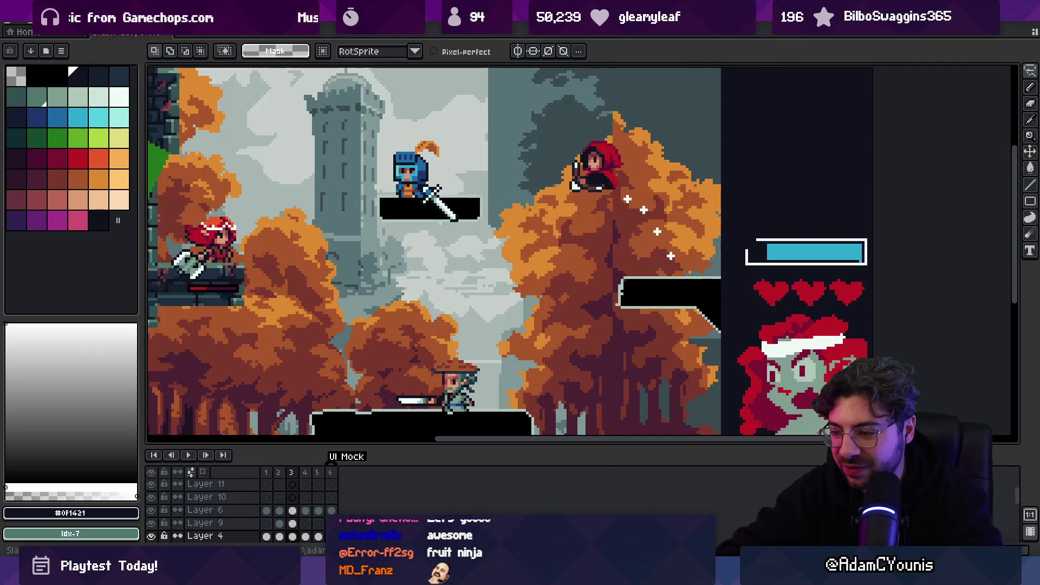
pyautogui.hotkey('alt', 'Tab')
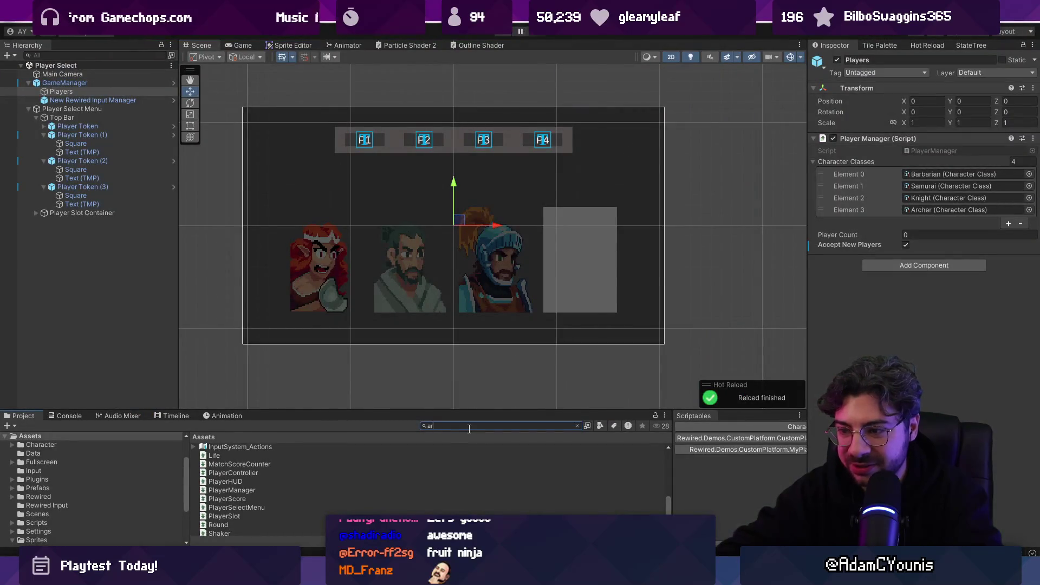
# - Search the Project for knight and locate the Knight prefab in Prefabs/Character
pyautogui.click(243, 462)
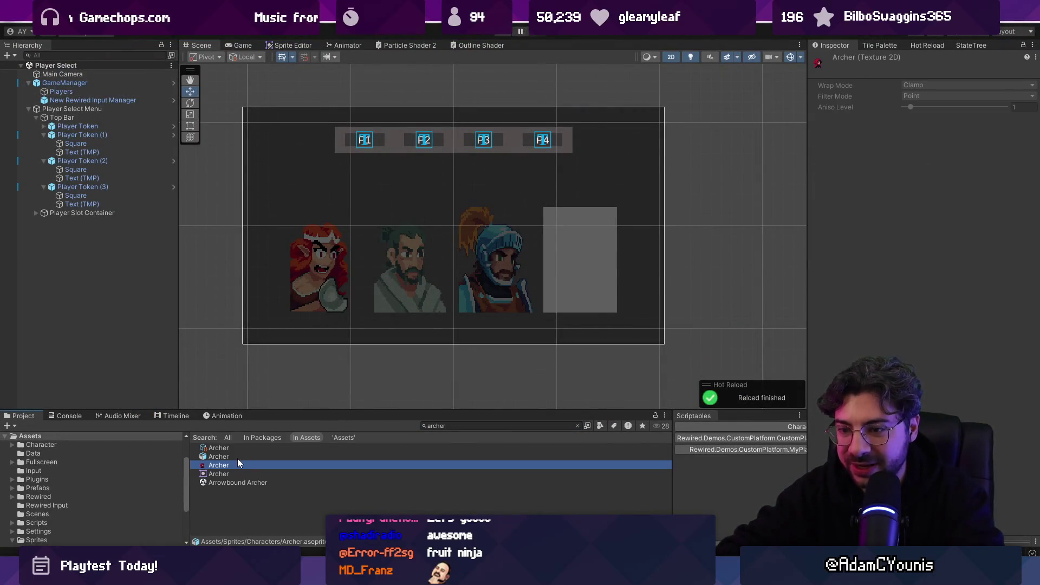
pyautogui.click(237, 459)
pyautogui.keyDown('ctrl'); pyautogui.click(238, 458); pyautogui.keyUp('ctrl')
pyautogui.click(443, 427)
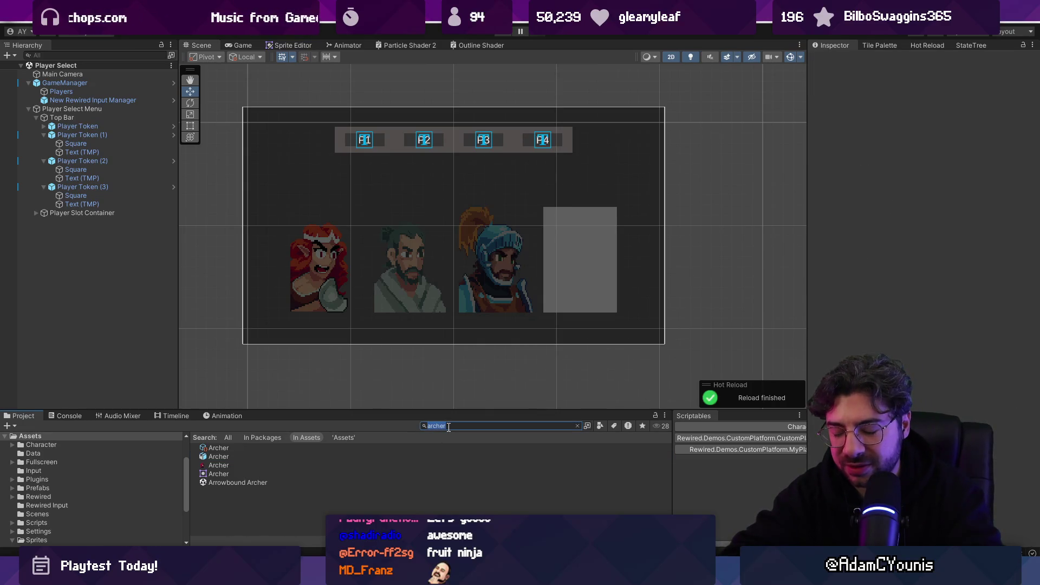
pyautogui.click(227, 449)
pyautogui.click(227, 457)
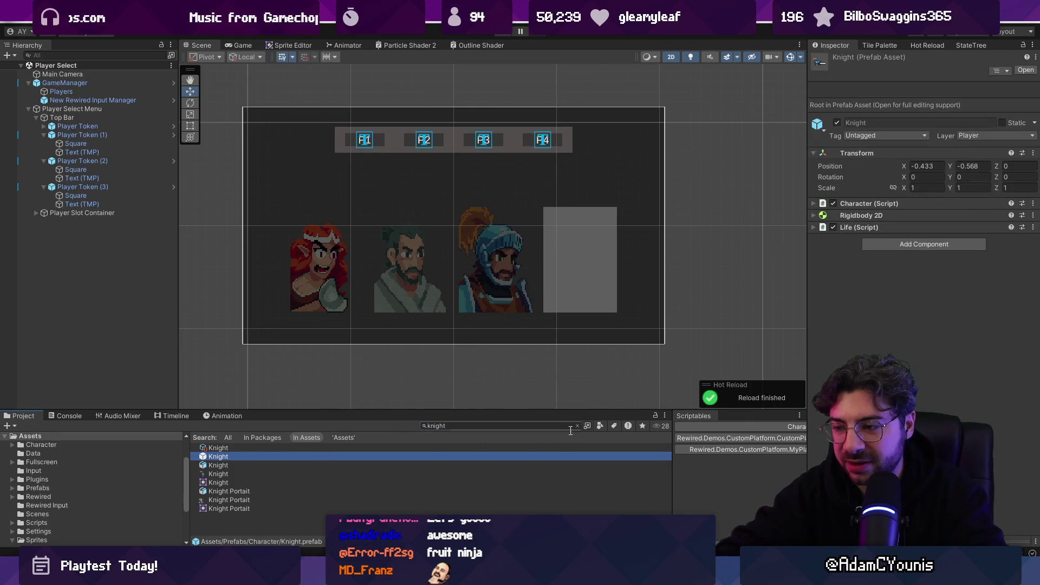
pyautogui.click(577, 427)
# - Duplicate the Knight prefab and rename the copy to Archer
pyautogui.hotkey('ctrl', 'd')
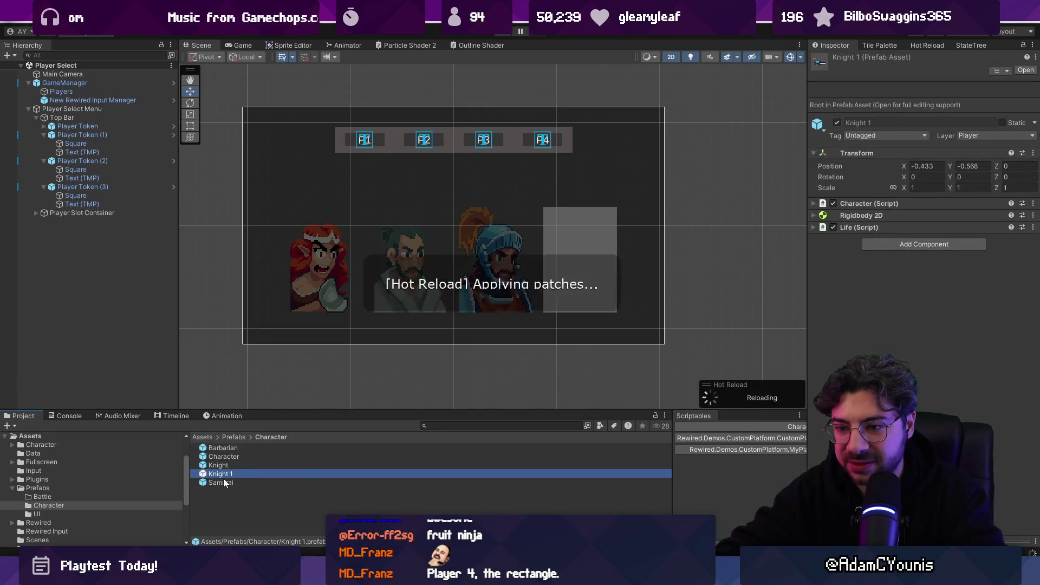
pyautogui.press('F2')
pyautogui.write('Arch')
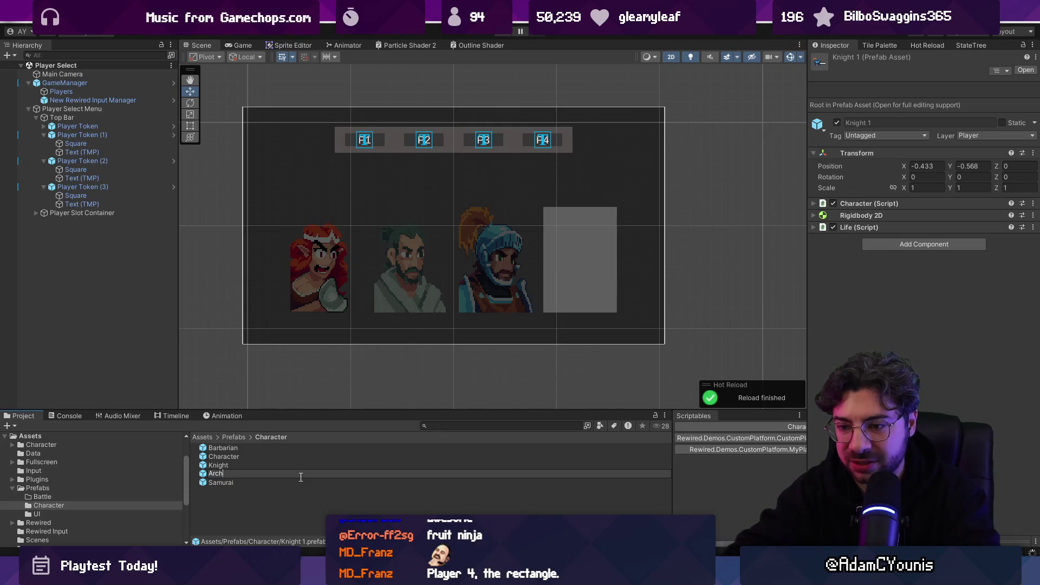
pyautogui.write('er')
pyautogui.press('Return')
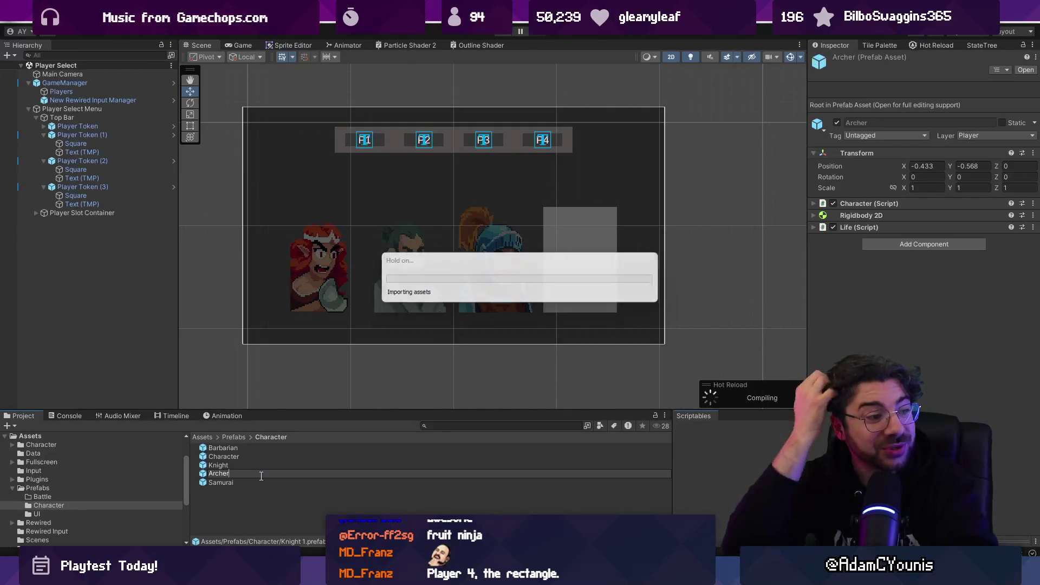
pyautogui.click(232, 450)
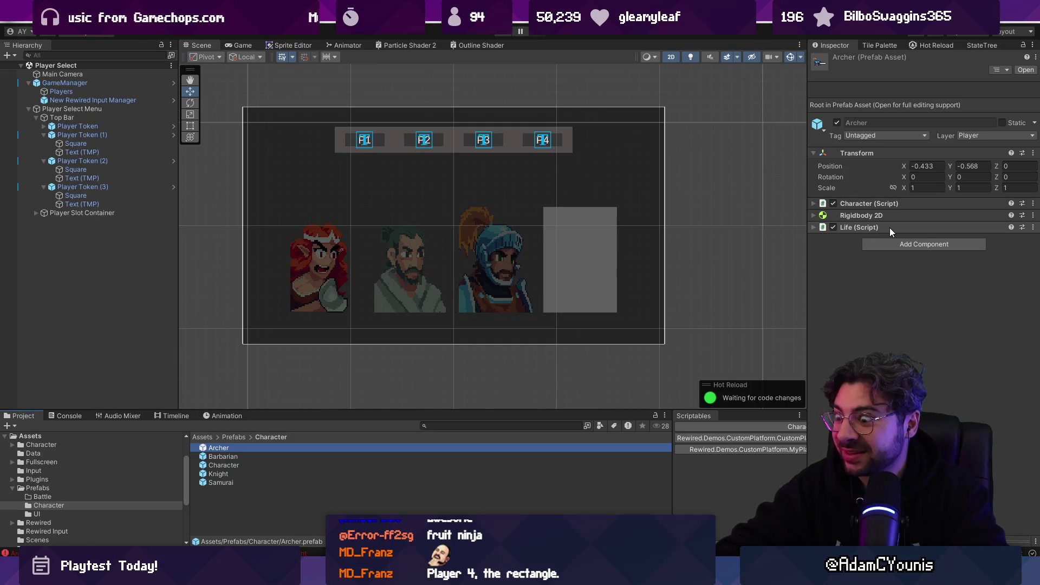
# - Set the Archer prefab's Sprite child renderer to the Archer sprite found by searching 'arc'
pyautogui.doubleClick(274, 449)
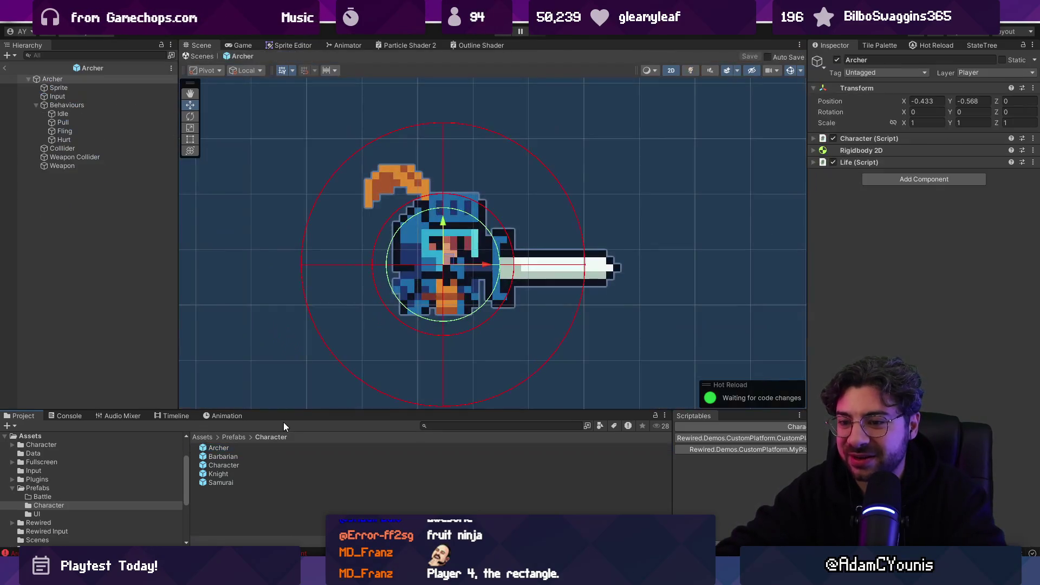
pyautogui.click(59, 88)
pyautogui.click(1028, 157)
pyautogui.write('ar')
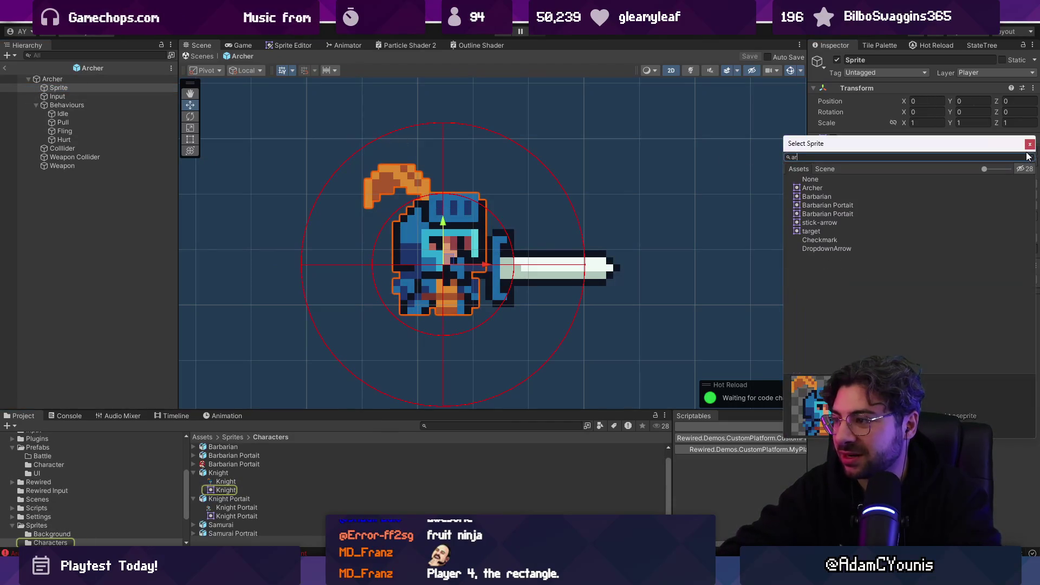
pyautogui.write('c')
pyautogui.press('Down')
pyautogui.press('Return')
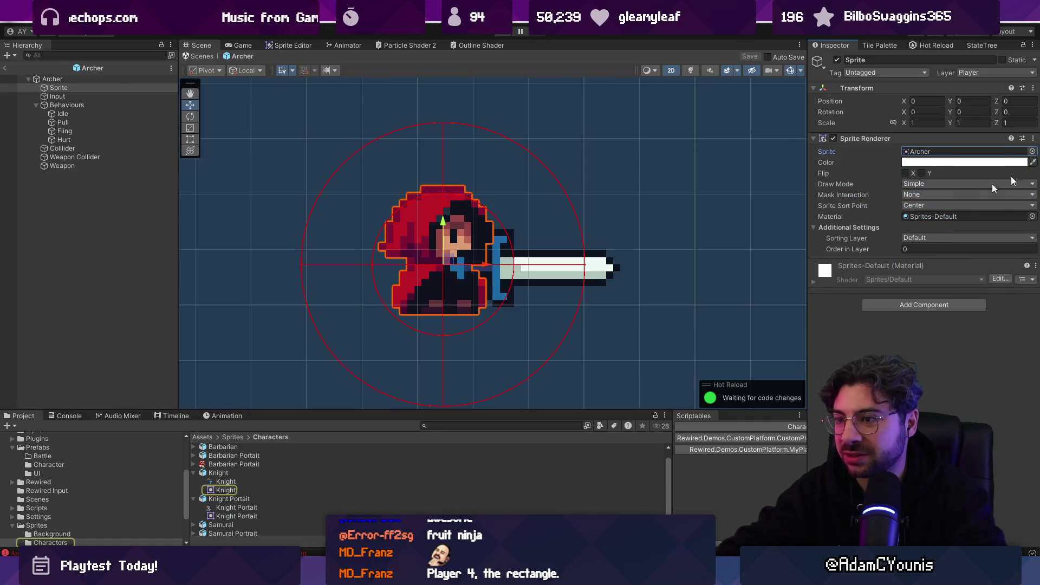
pyautogui.hotkey('alt', 'Tab')
pyautogui.scroll(3, 589, 195)
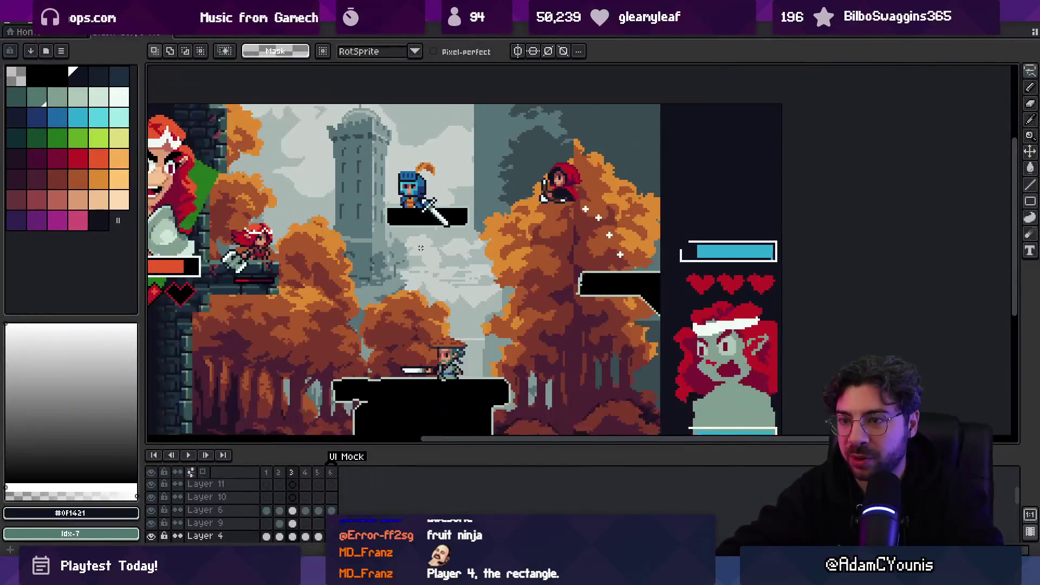
# - Search Everything for katana.ase and open the katana sprite in Aseprite
pyautogui.scroll(1, 589, 195)
pyautogui.press('l')
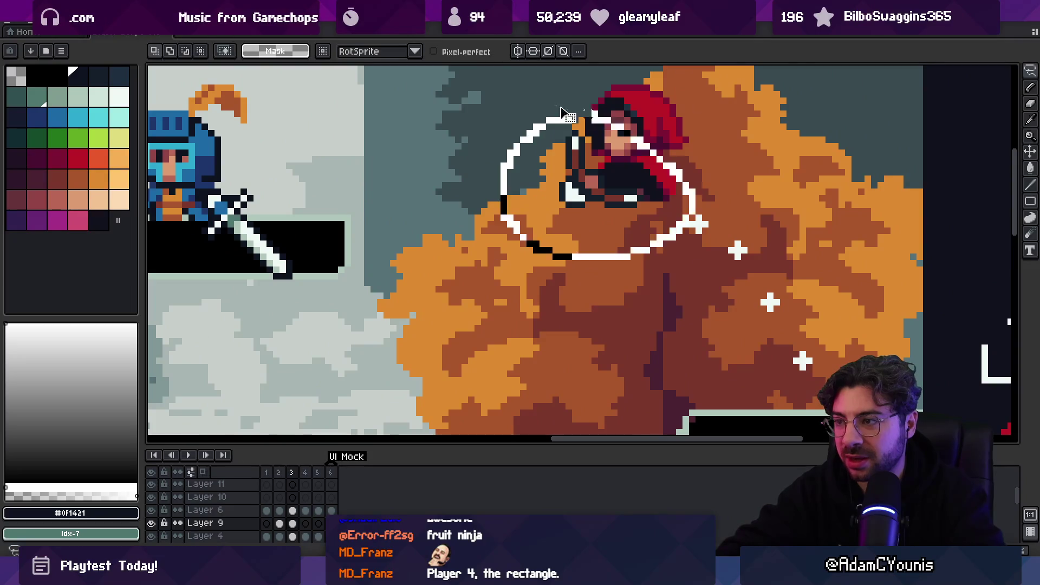
pyautogui.click(18, 23)
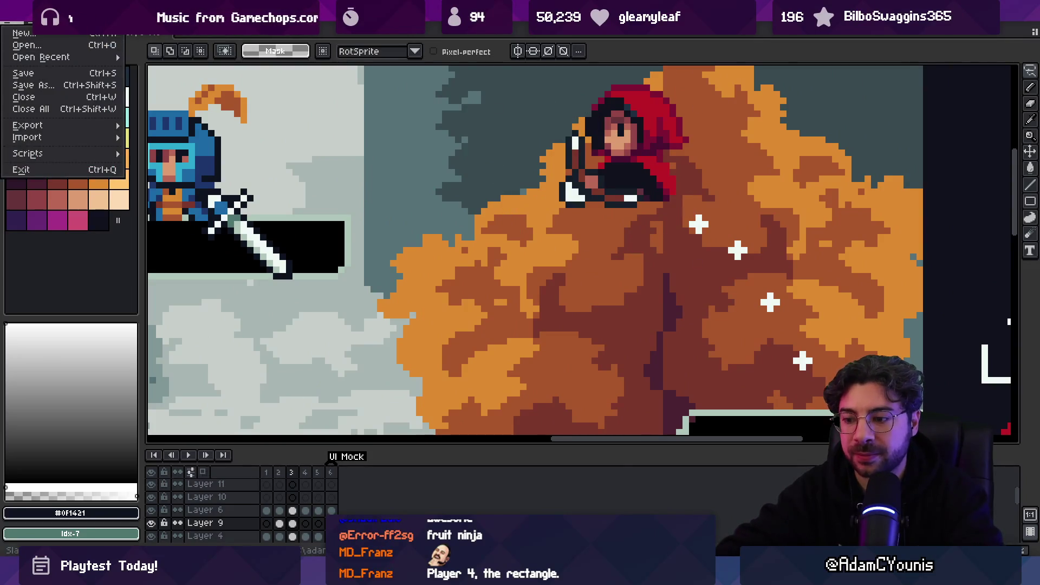
pyautogui.hotkey('alt', 'Tab')
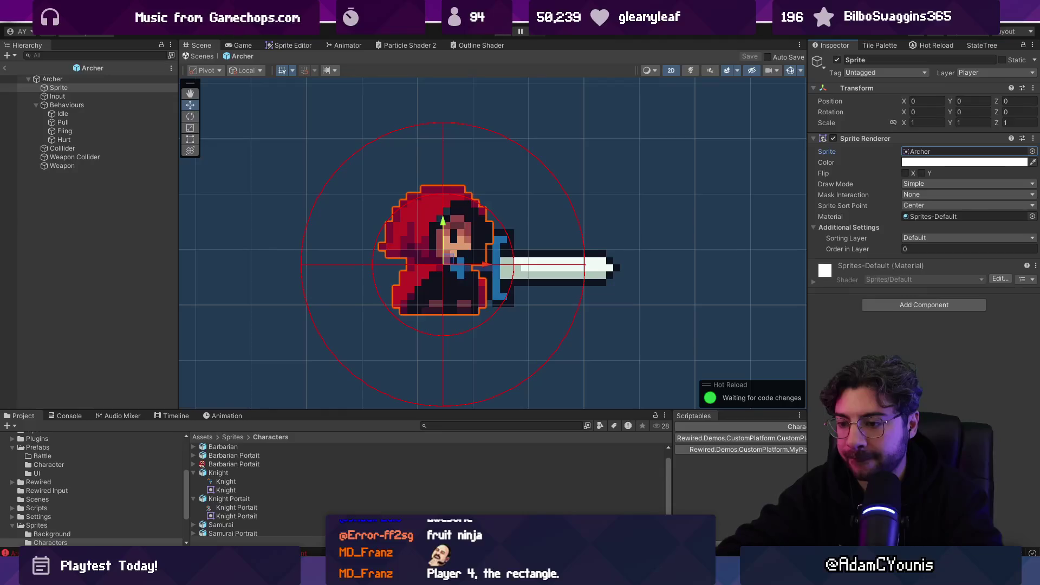
pyautogui.hotkey('alt', 'Tab')
pyautogui.write('katana.ase')
pyautogui.doubleClick(302, 158)
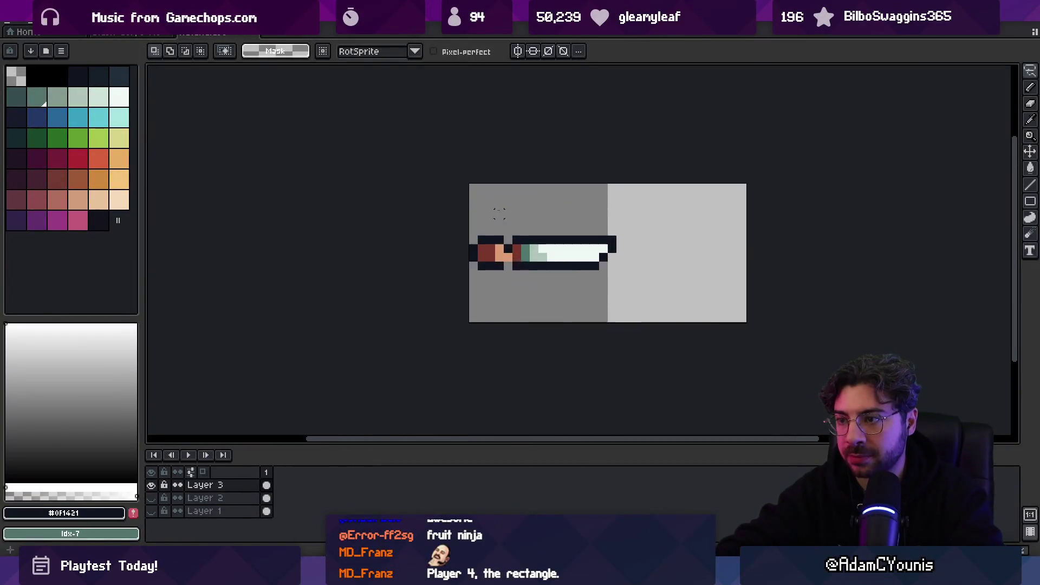
# - Save the katana sprite under a new name with Save As
pyautogui.hotkey('alt', 'Tab')
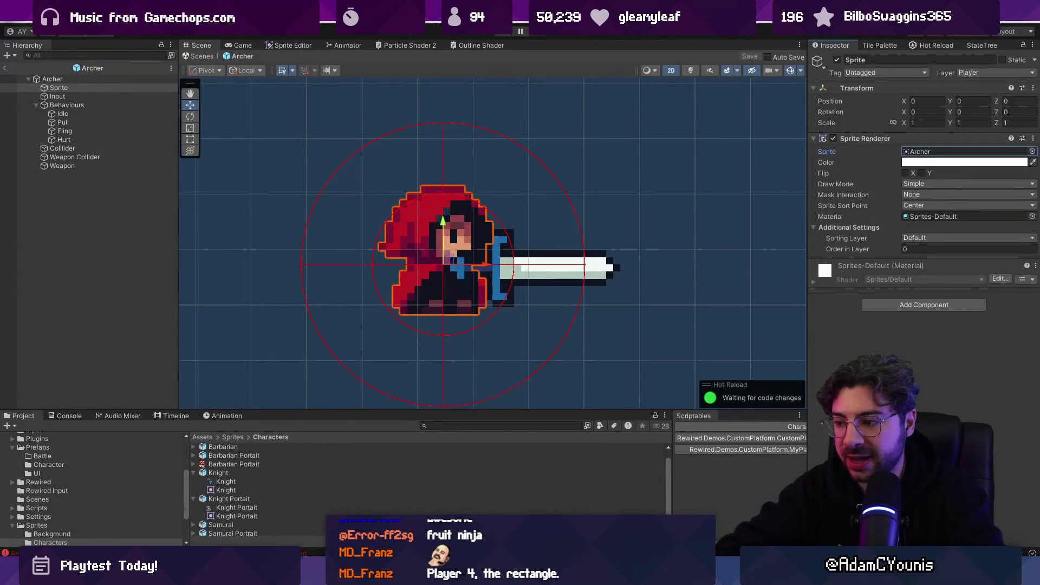
pyautogui.hotkey('alt', 'Tab')
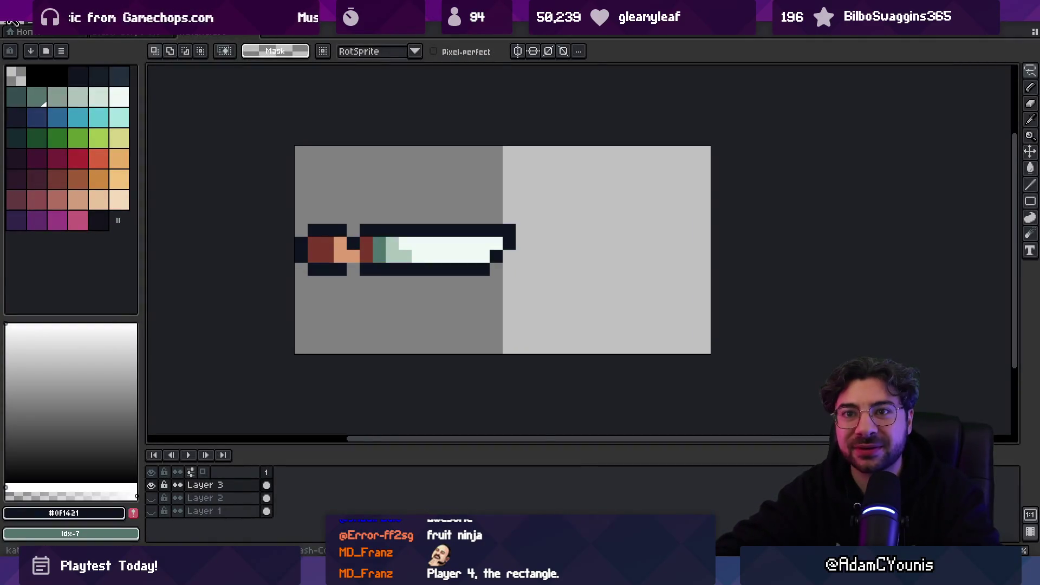
pyautogui.click(13, 21)
pyautogui.click(43, 91)
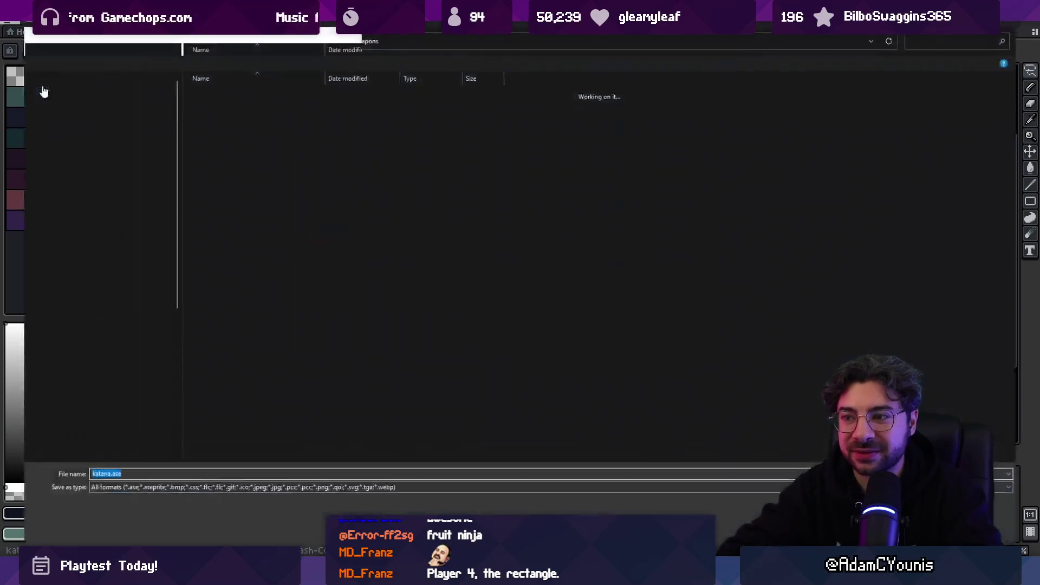
pyautogui.press('Return')
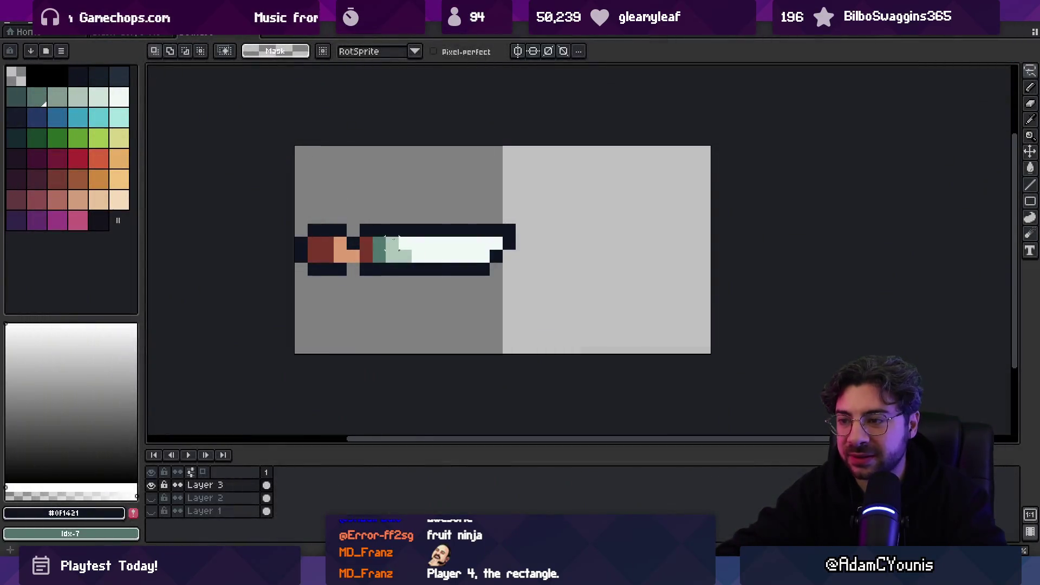
# - Try pasting a sword copy rotated 45 degrees, cancel it, and add a new empty layer
pyautogui.hotkey('ctrl', 'v')
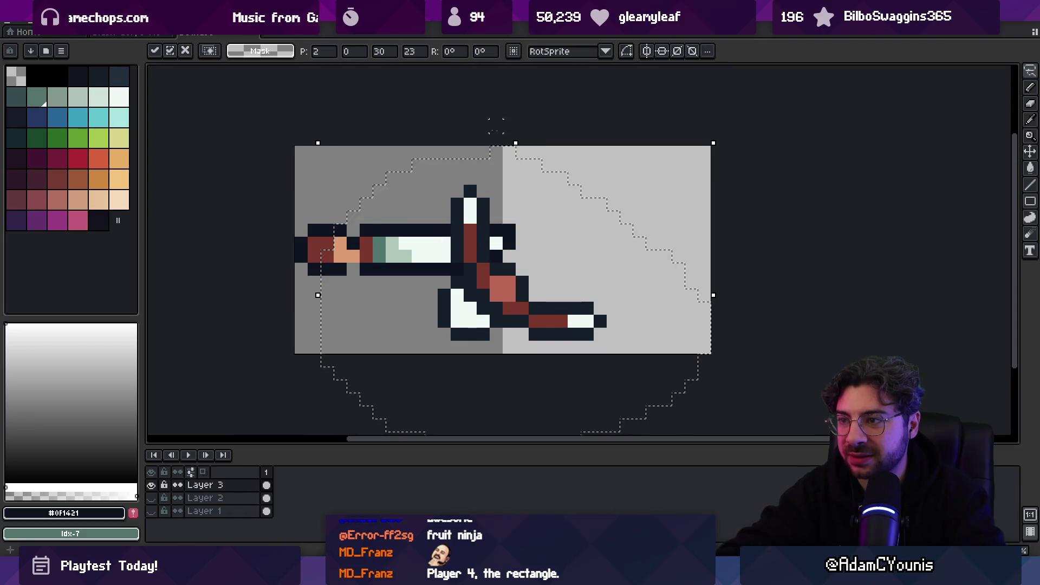
pyautogui.moveTo(309, 132); pyautogui.dragTo(492, 107)
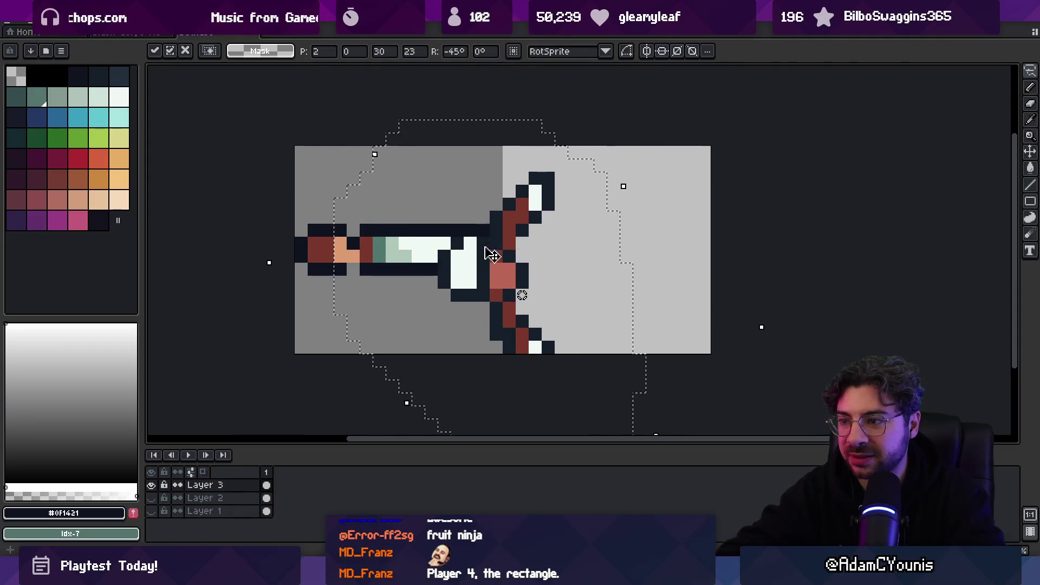
pyautogui.press('Escape')
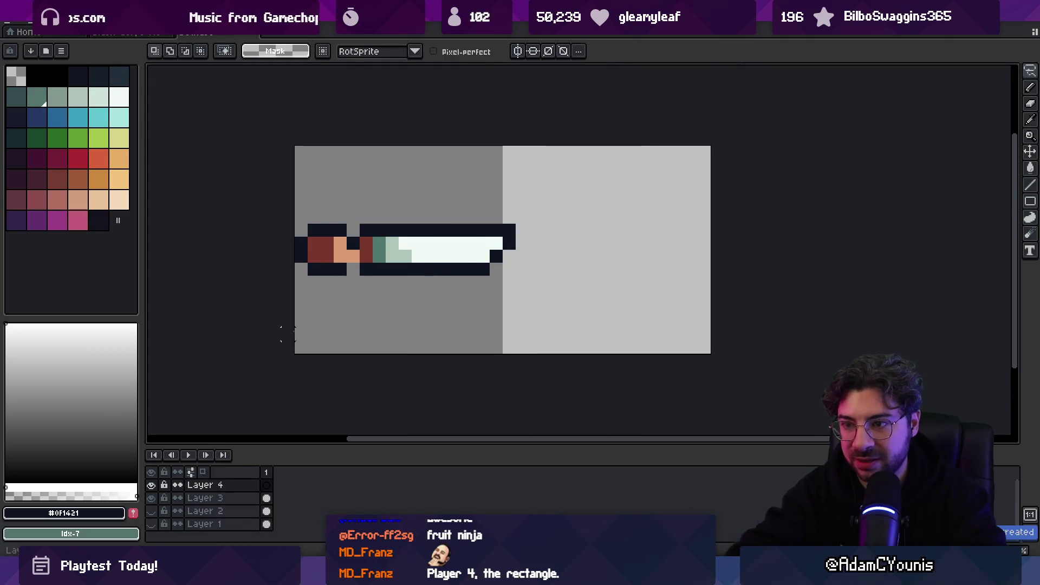
pyautogui.hotkey('ctrl', 'v')
pyautogui.click(60, 41)
# - Paste the rotated sword into Layer 4, position it, and hide the original Layer 3 sword
pyautogui.press('Escape')
pyautogui.moveTo(458, 288)
pyautogui.mouseDown()
pyautogui.moveTo(414, 232)
pyautogui.moveTo(365, 234)
pyautogui.moveTo(406, 243)
pyautogui.moveTo(415, 262)
pyautogui.mouseUp()
pyautogui.press('Return')
pyautogui.click(151, 498)
pyautogui.press('o')
# - Try shifting the bow's upper half down one pixel, then undo it
pyautogui.click(386, 183)
pyautogui.press('v')
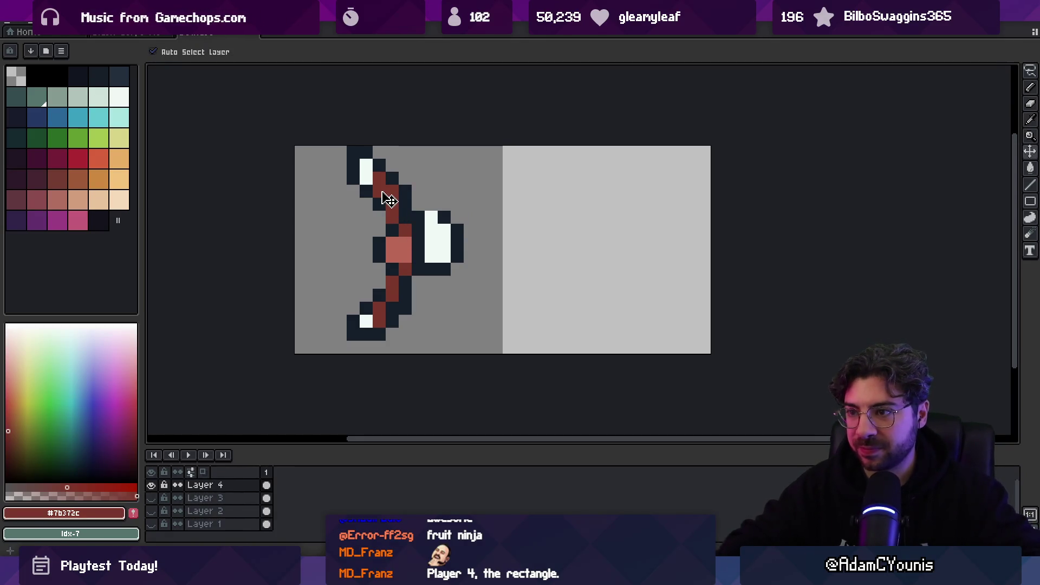
pyautogui.press('b')
pyautogui.press('m')
pyautogui.moveTo(294, 146); pyautogui.dragTo(502, 250)
pyautogui.moveTo(390, 207); pyautogui.dragTo(390, 220)
pyautogui.press('b')
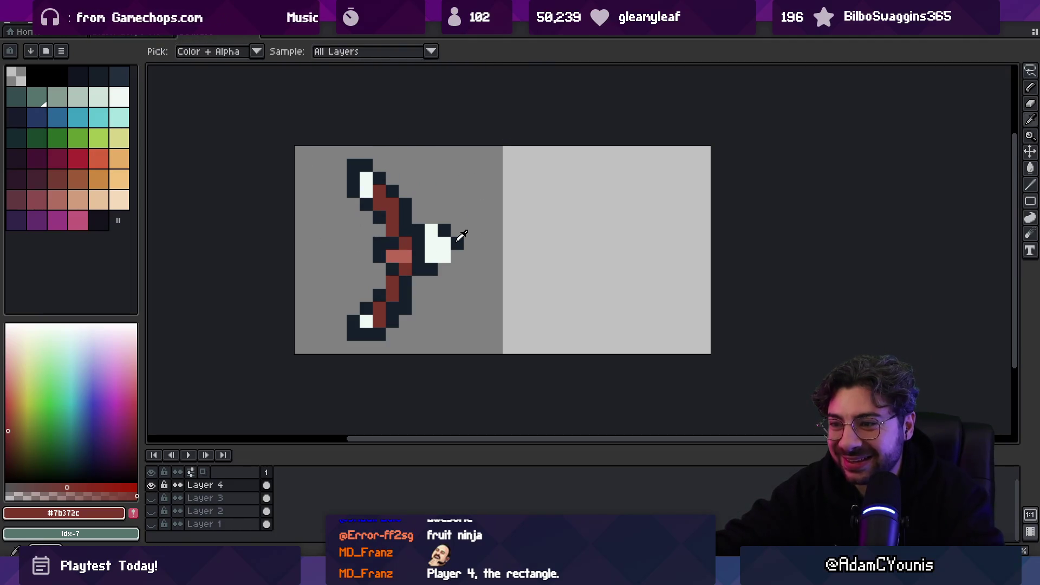
pyautogui.keyDown('alt'); pyautogui.click(462, 254); pyautogui.keyUp('alt')
pyautogui.hotkey('ctrl', 'z')
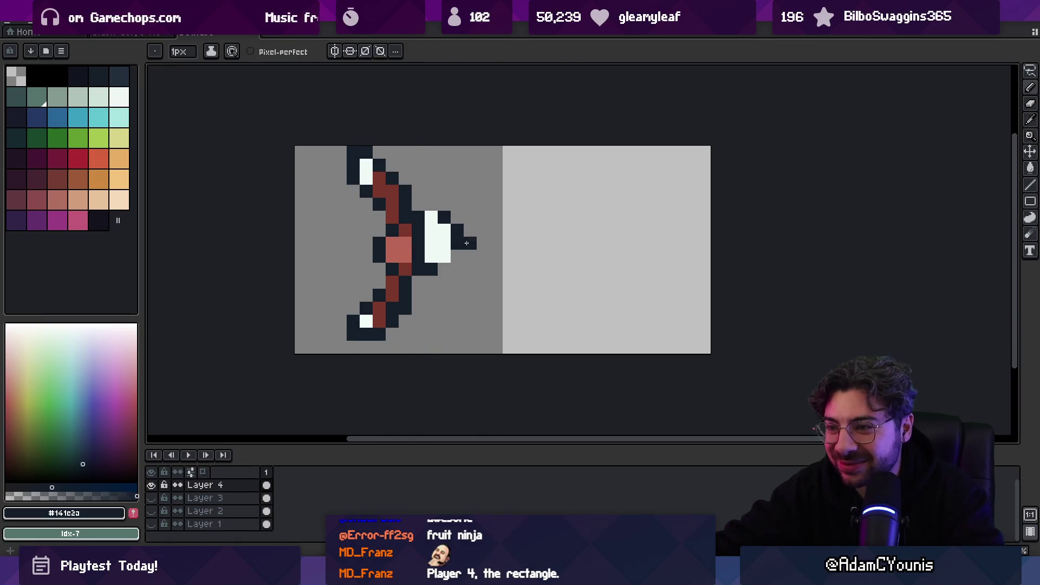
# - Paint the arrowhead white and dark, and erase its tip pixels into shape
pyautogui.rightClick(451, 254)
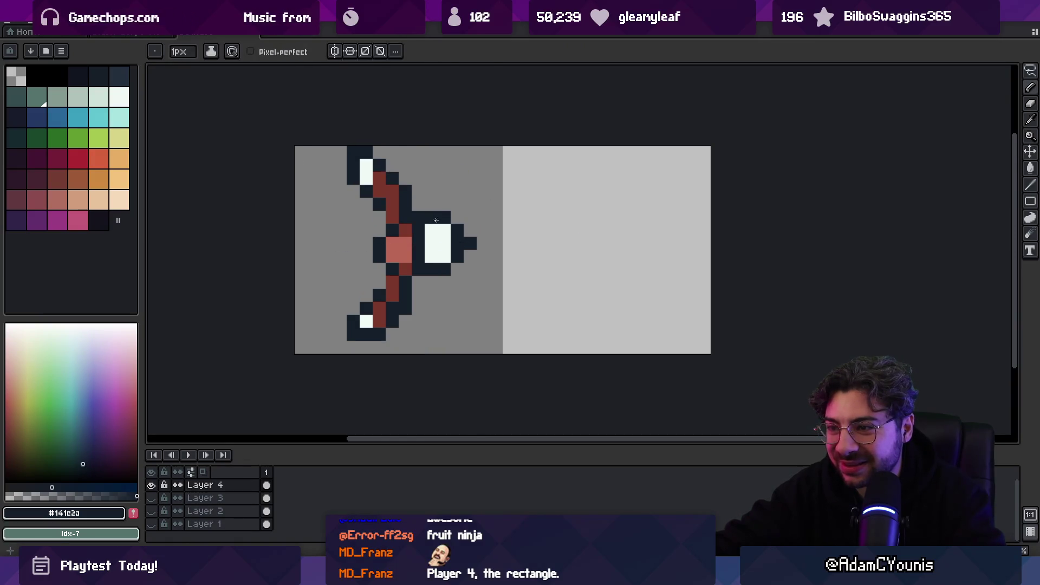
pyautogui.click(444, 256)
pyautogui.rightClick(445, 243)
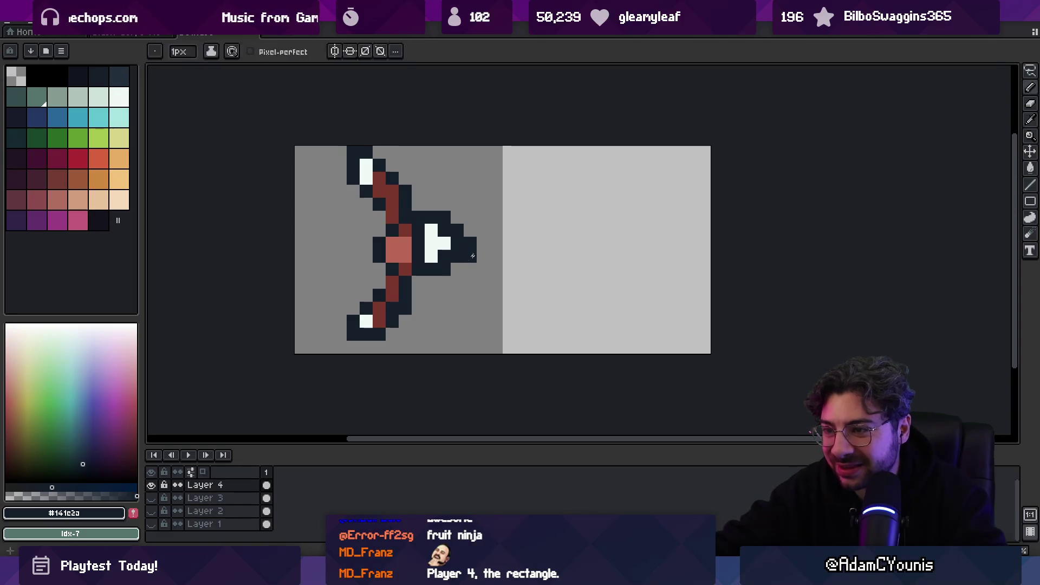
pyautogui.press('e')
pyautogui.click(444, 270)
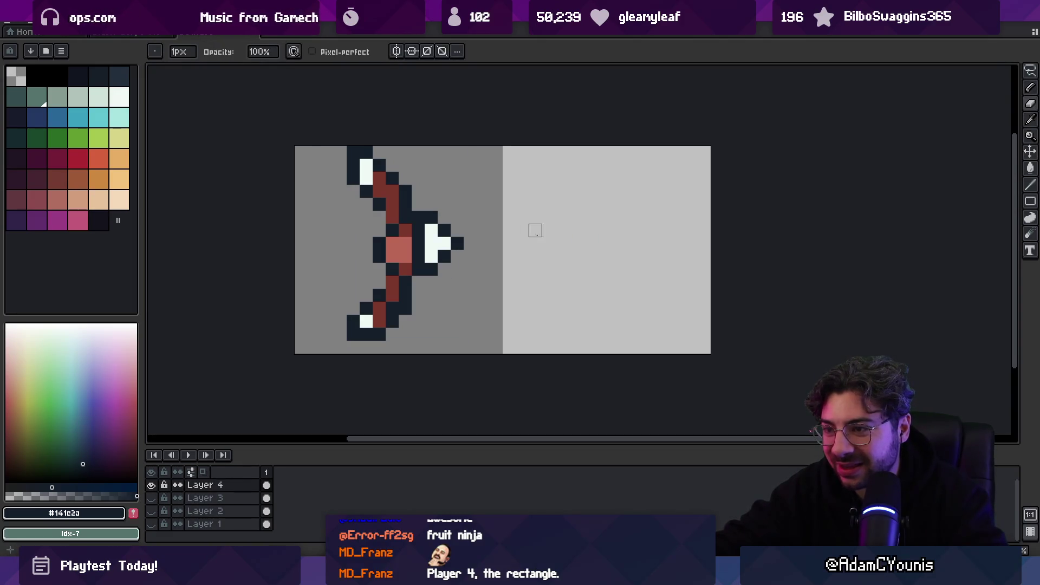
pyautogui.scroll(-3, 537, 230)
pyautogui.scroll(3, 479, 245)
# - Shift the bow's middle section around the arrowhead one pixel right
pyautogui.press('m')
pyautogui.moveTo(429, 196)
pyautogui.mouseDown()
pyautogui.moveTo(502, 205)
pyautogui.moveTo(450, 281)
pyautogui.moveTo(398, 203)
pyautogui.mouseUp()
pyautogui.moveTo(447, 246); pyautogui.dragTo(459, 246)
pyautogui.hotkey('ctrl', 'd')
# - Recolour the upper limb dark red and erase its stray pixels
pyautogui.press('alt')
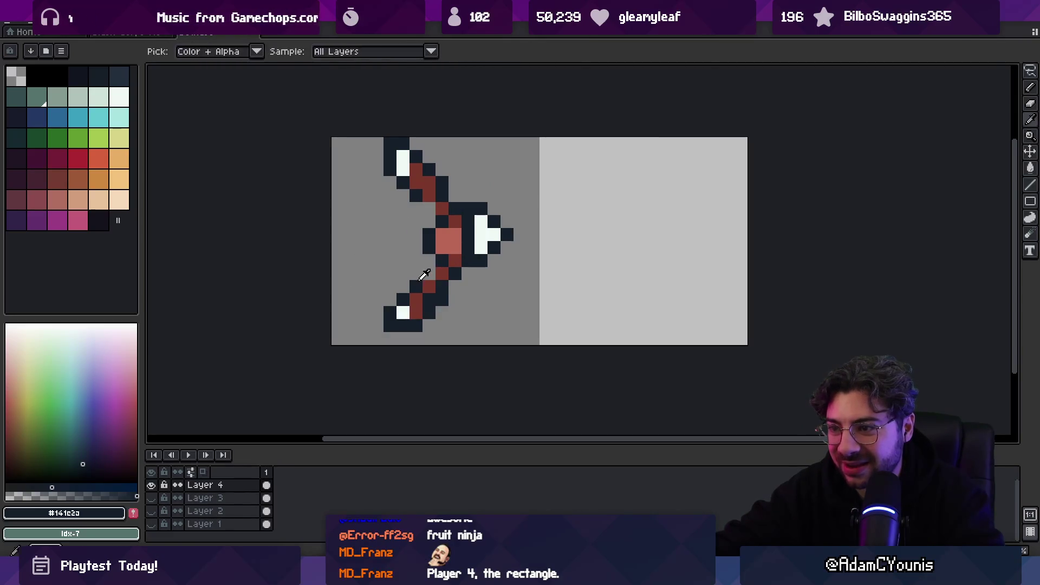
pyautogui.click(423, 195)
pyautogui.click(423, 196)
pyautogui.keyDown('alt'); pyautogui.click(429, 183); pyautogui.keyUp('alt')
pyautogui.click(439, 193)
pyautogui.click(436, 234)
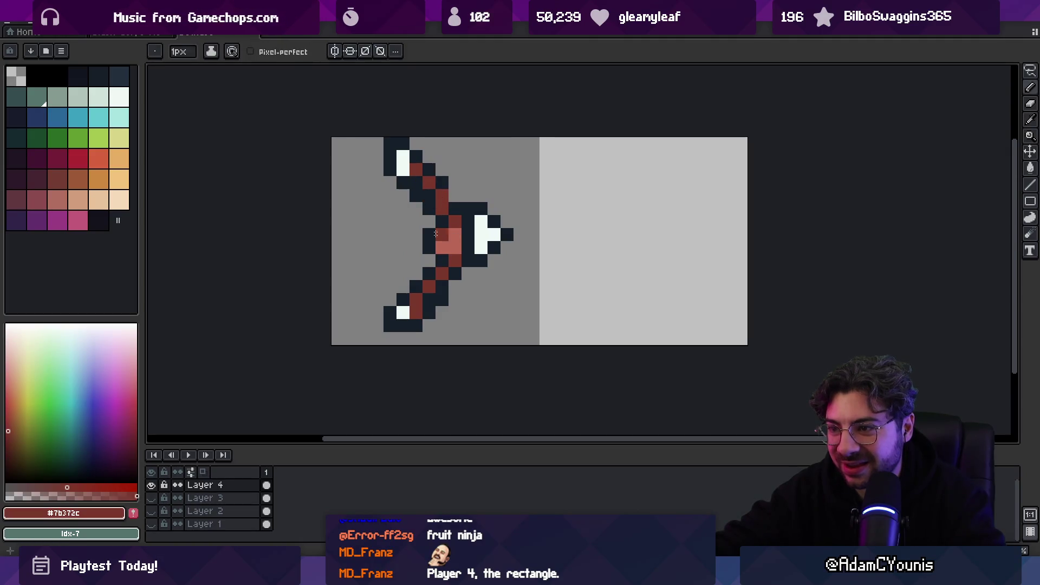
pyautogui.press('e')
pyautogui.moveTo(415, 195); pyautogui.dragTo(402, 195)
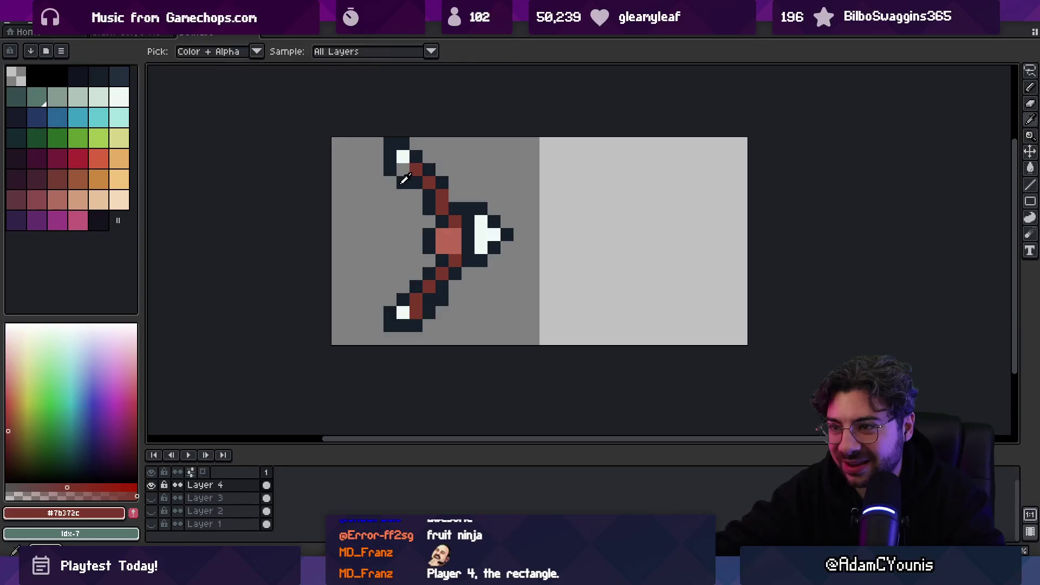
# - Widen the grip with dark red pixels and paste the arrow over the bow
pyautogui.keyDown('alt'); pyautogui.click(397, 178); pyautogui.keyUp('alt')
pyautogui.scroll(-5, 450, 232)
pyautogui.scroll(5, 451, 227)
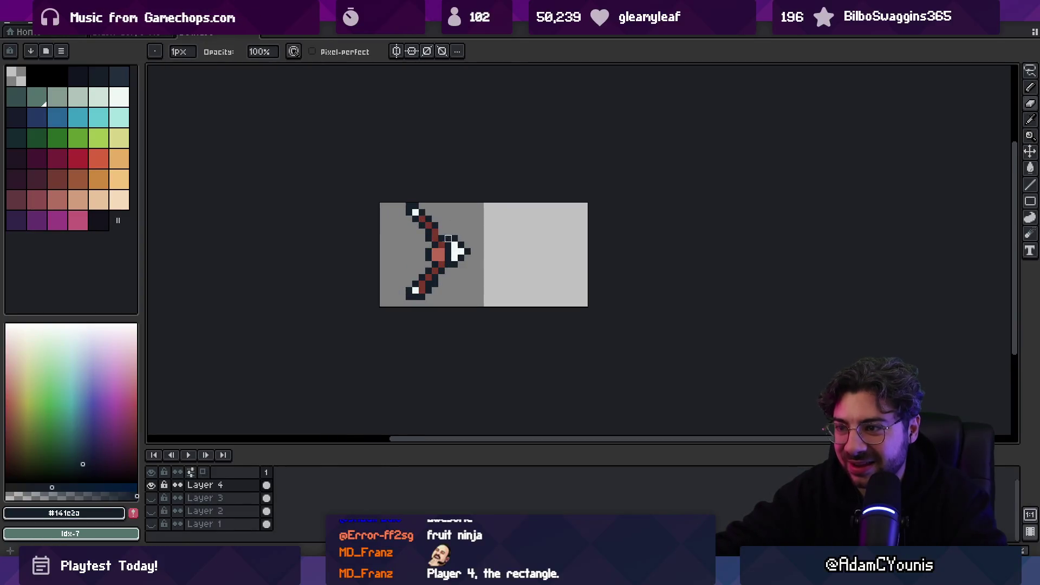
pyautogui.keyDown('alt'); pyautogui.click(433, 211); pyautogui.keyUp('alt')
pyautogui.keyDown('alt'); pyautogui.click(438, 207); pyautogui.keyUp('alt')
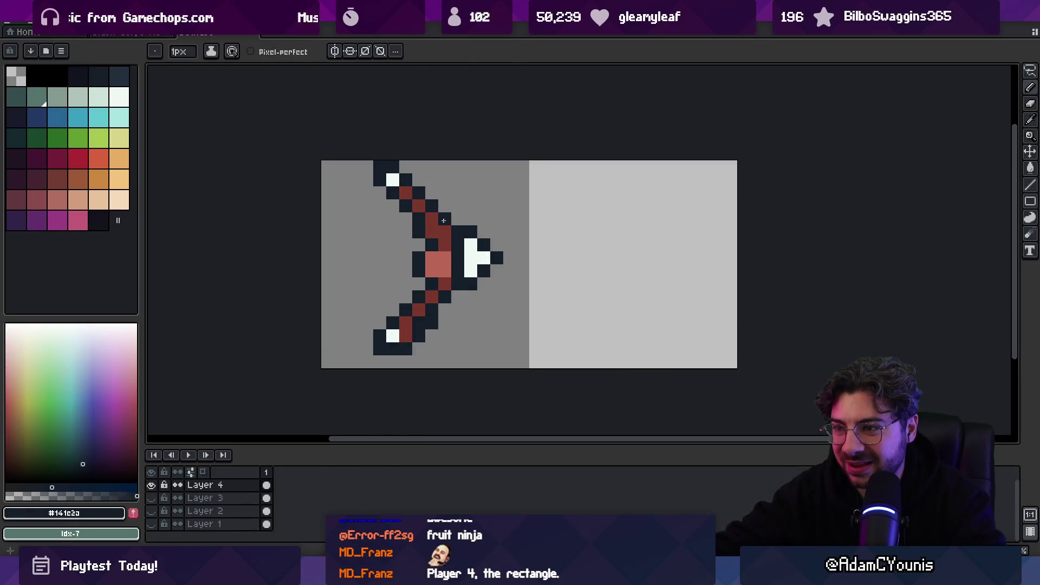
pyautogui.keyDown('alt'); pyautogui.click(432, 229); pyautogui.keyUp('alt')
pyautogui.keyDown('alt'); pyautogui.click(419, 247); pyautogui.keyUp('alt')
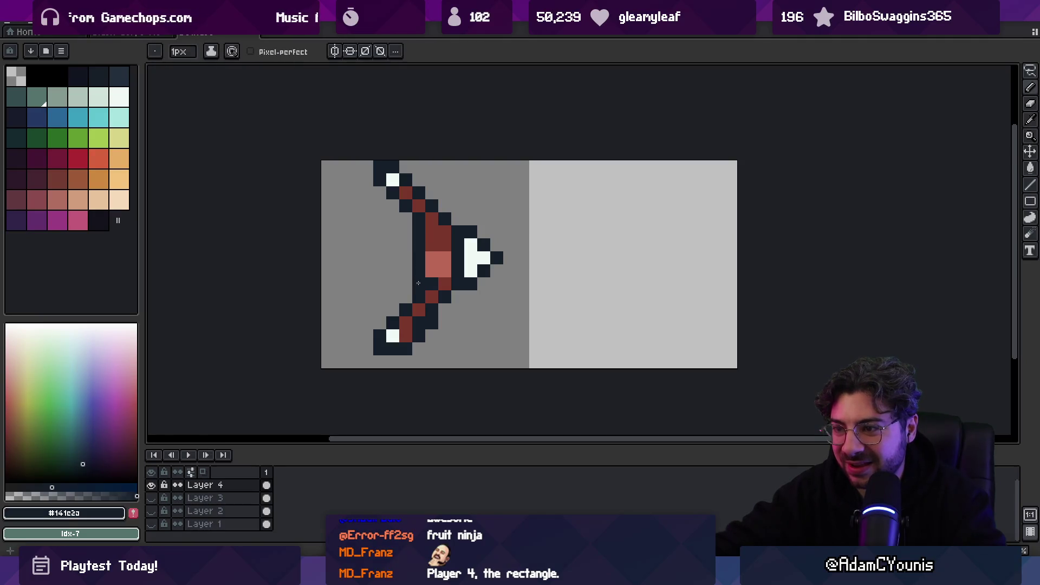
pyautogui.scroll(-1, 431, 240)
pyautogui.hotkey('ctrl', 'v')
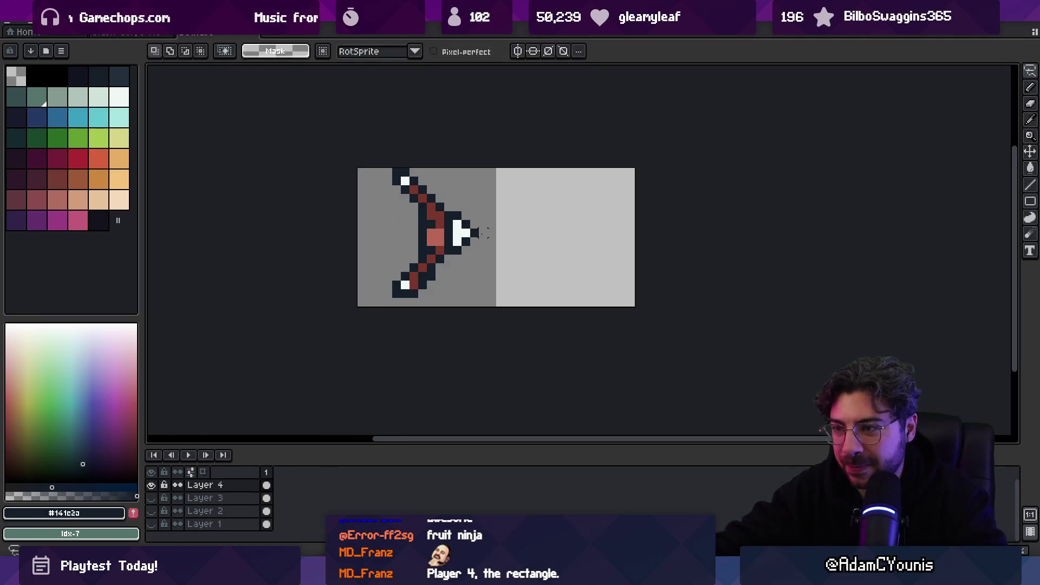
# - Flip a copy of the bow's upper half vertically to form the lower limb
pyautogui.press('Escape')
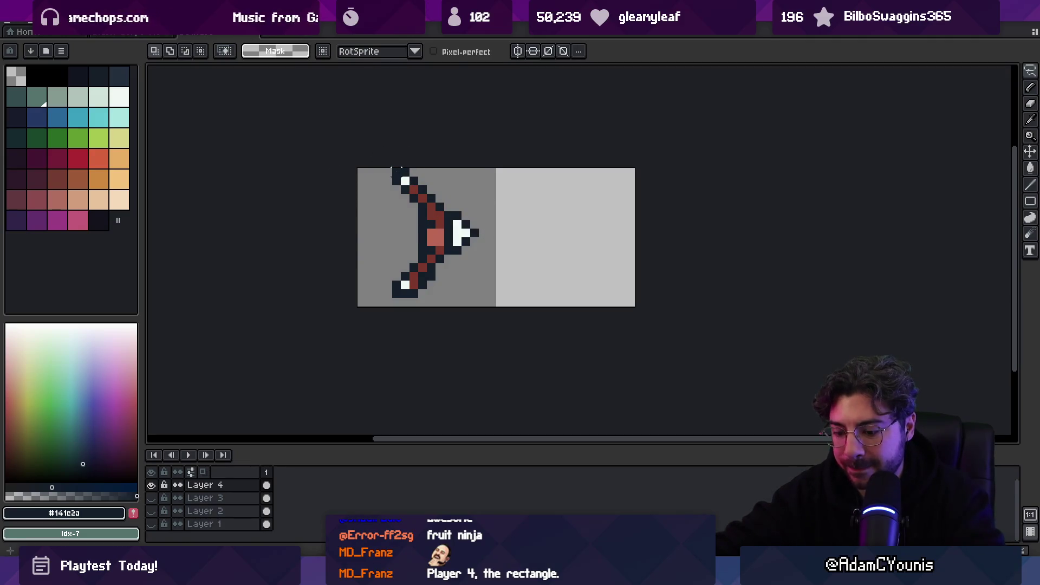
pyautogui.moveTo(381, 166); pyautogui.dragTo(508, 240)
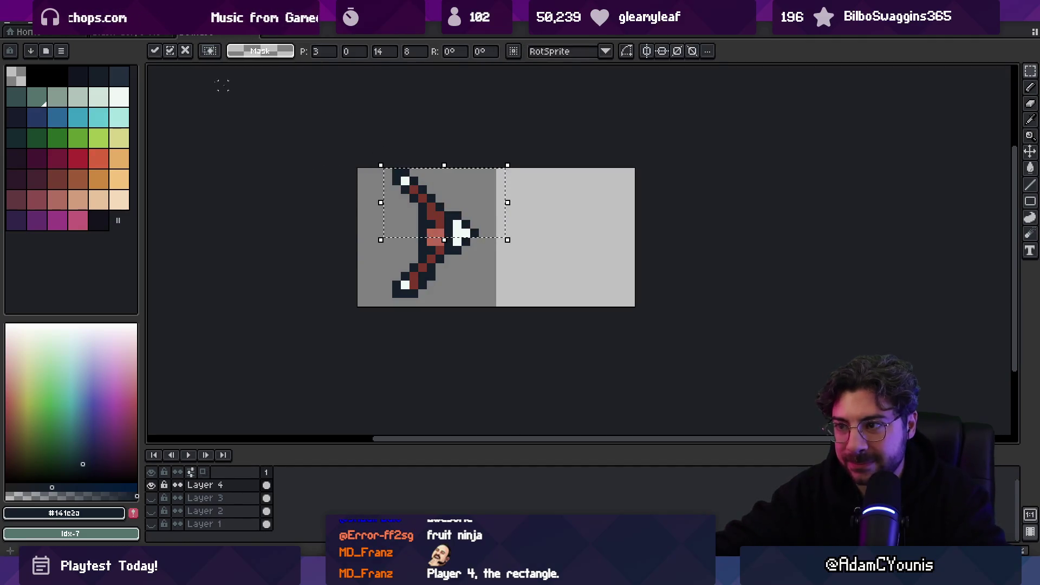
pyautogui.click(32, 21)
pyautogui.press('Escape')
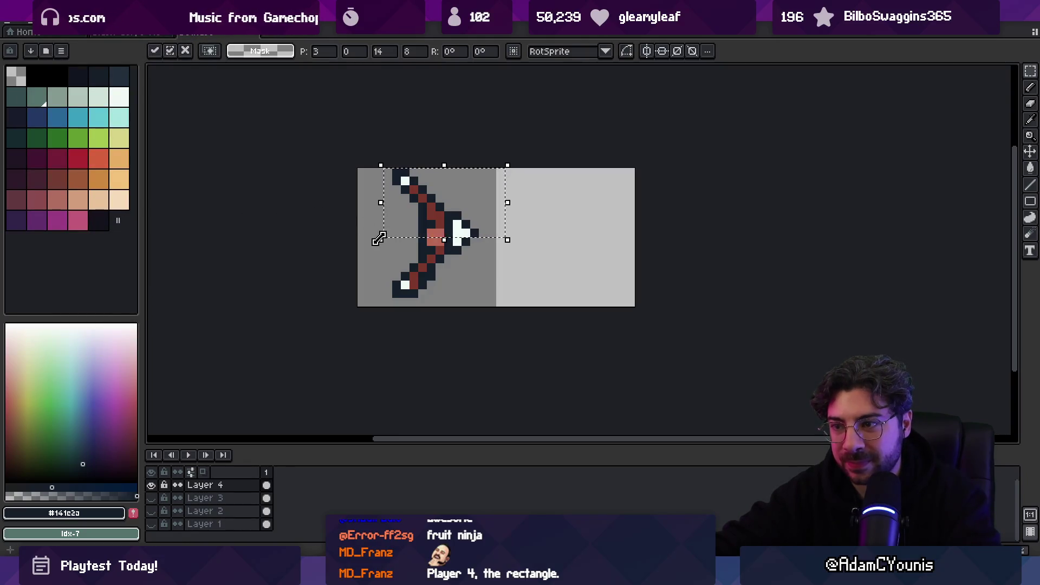
pyautogui.hotkey('shift', 'h')
pyautogui.hotkey('ctrl', 'z')
pyautogui.hotkey('ctrl', 'y')
pyautogui.hotkey('ctrl', 'z')
pyautogui.hotkey('ctrl', 'z')
pyautogui.hotkey('ctrl', 'z')
pyautogui.hotkey('ctrl', 'z')
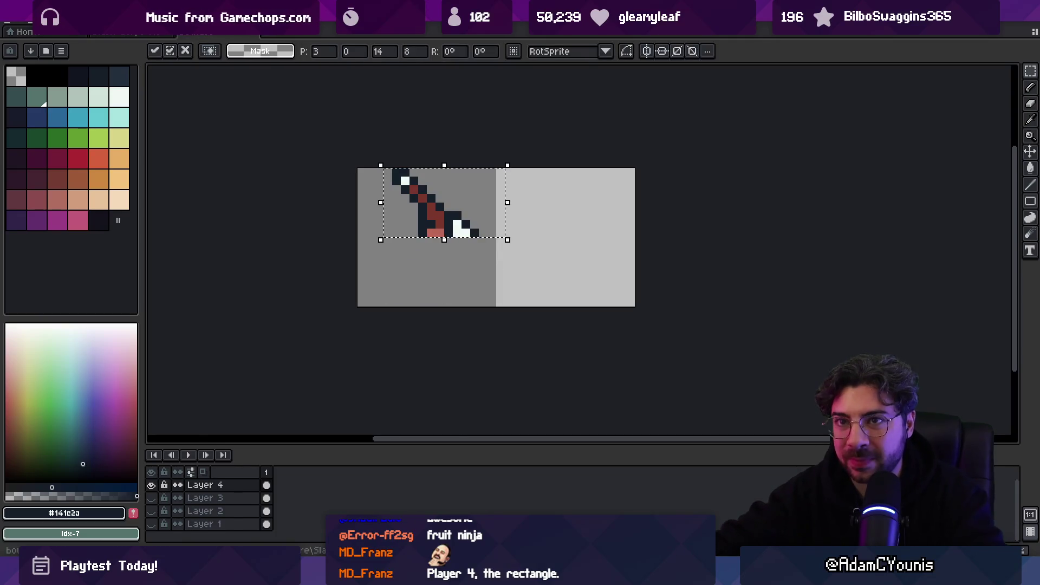
pyautogui.click(31, 20)
pyautogui.click(108, 202)
pyautogui.moveTo(434, 213)
pyautogui.mouseDown()
pyautogui.moveTo(430, 269)
pyautogui.moveTo(460, 258)
pyautogui.mouseUp()
pyautogui.press('Return')
# - Paste a tip copy at the bow's bottom, then undo back to the clean bow
pyautogui.scroll(-2, 489, 229)
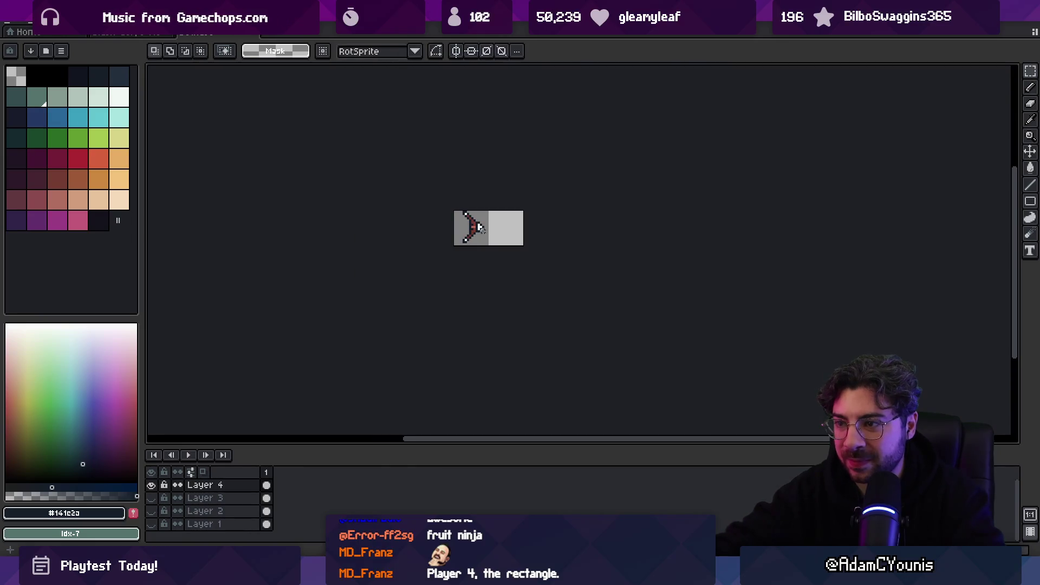
pyautogui.scroll(4, 479, 227)
pyautogui.press('b')
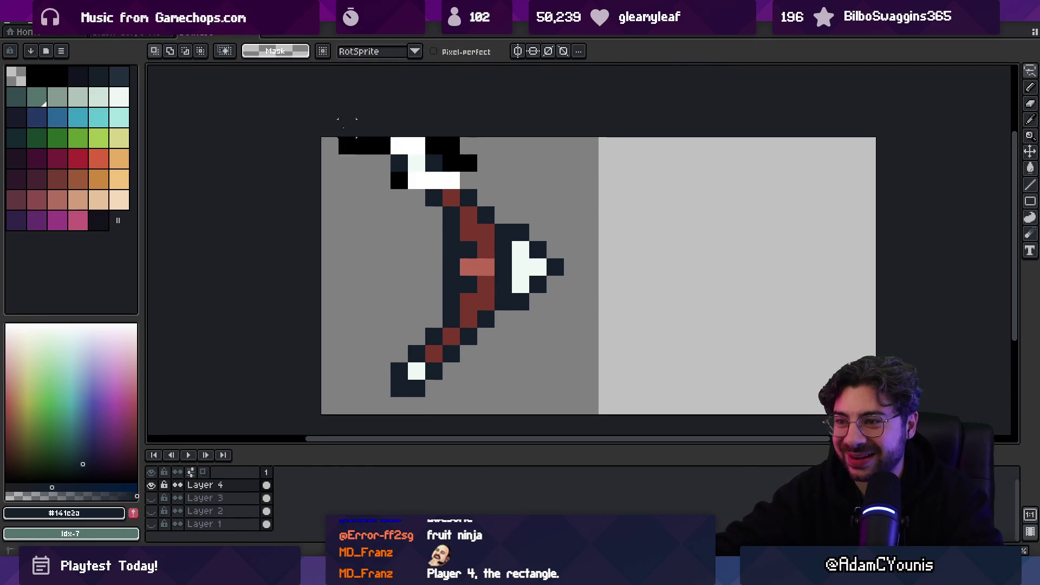
pyautogui.hotkey('ctrl', 'v')
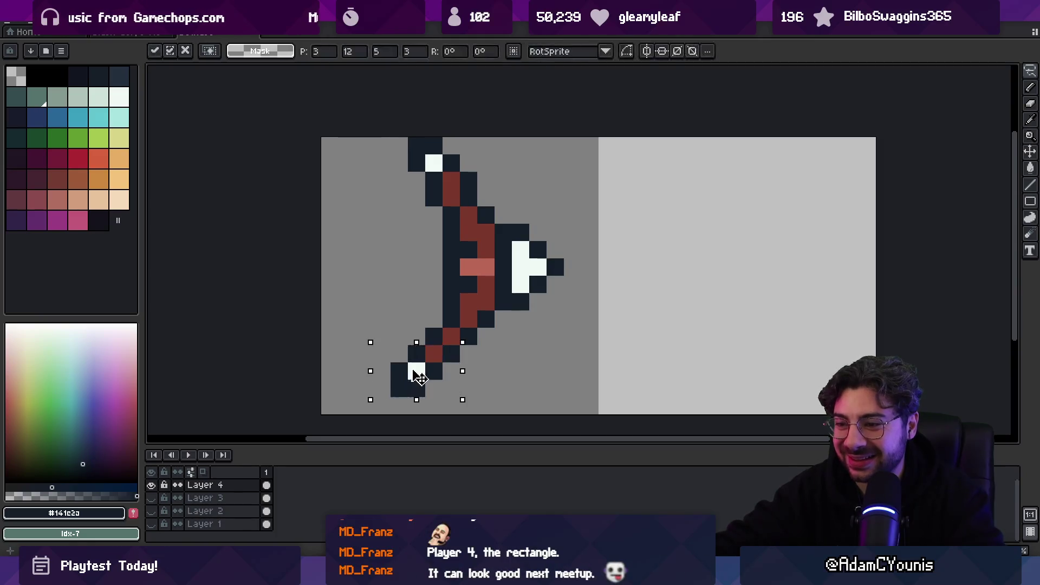
pyautogui.moveTo(420, 377); pyautogui.dragTo(437, 377)
pyautogui.press('Return')
pyautogui.scroll(-8, 485, 339)
pyautogui.scroll(6, 476, 255)
pyautogui.press('m')
pyautogui.moveTo(476, 256); pyautogui.dragTo(525, 260)
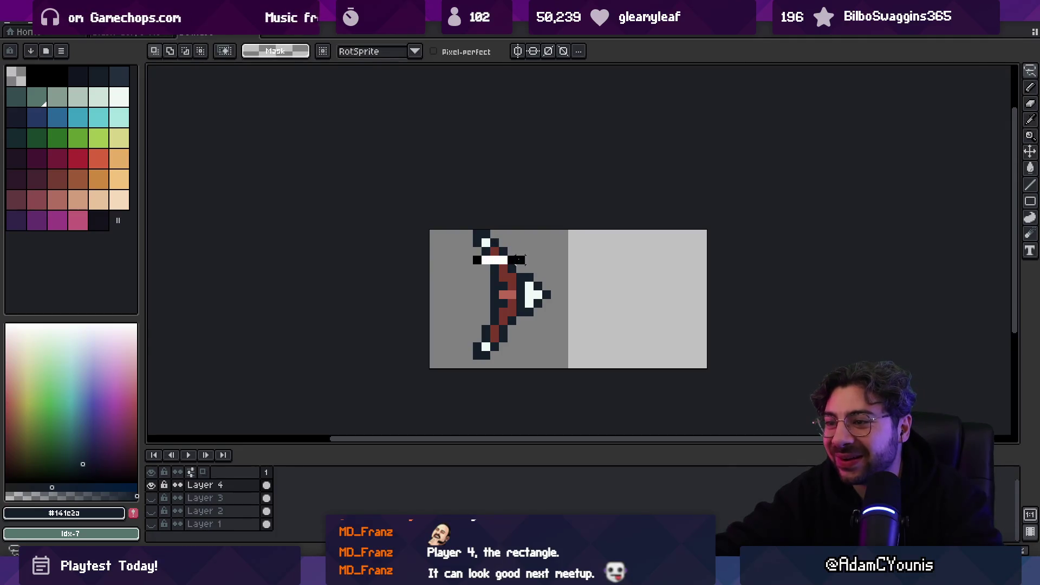
pyautogui.click(469, 320)
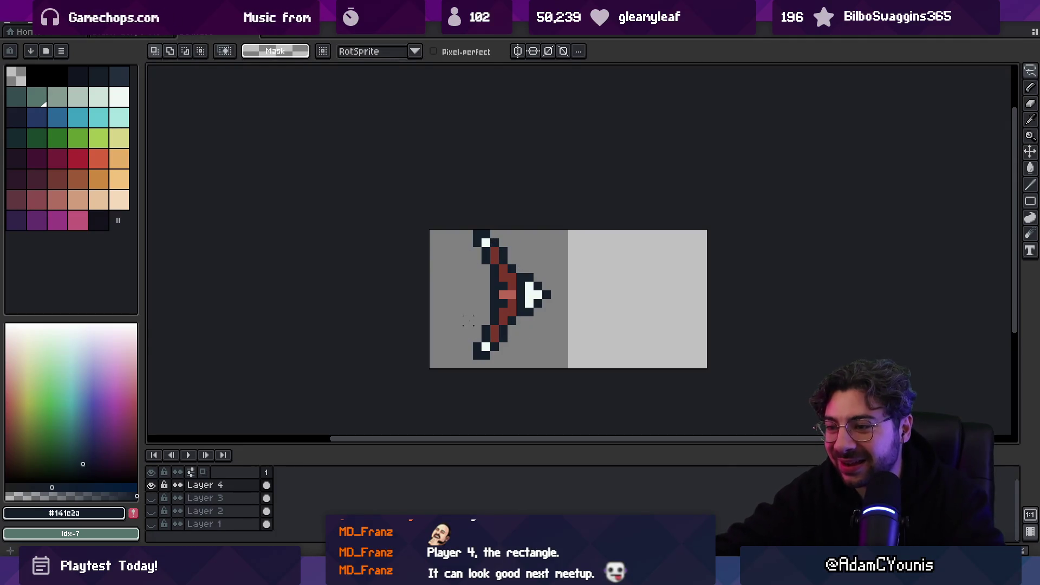
pyautogui.hotkey('ctrl', 'z')
pyautogui.hotkey('ctrl', 'z')
pyautogui.hotkey('ctrl', 'z')
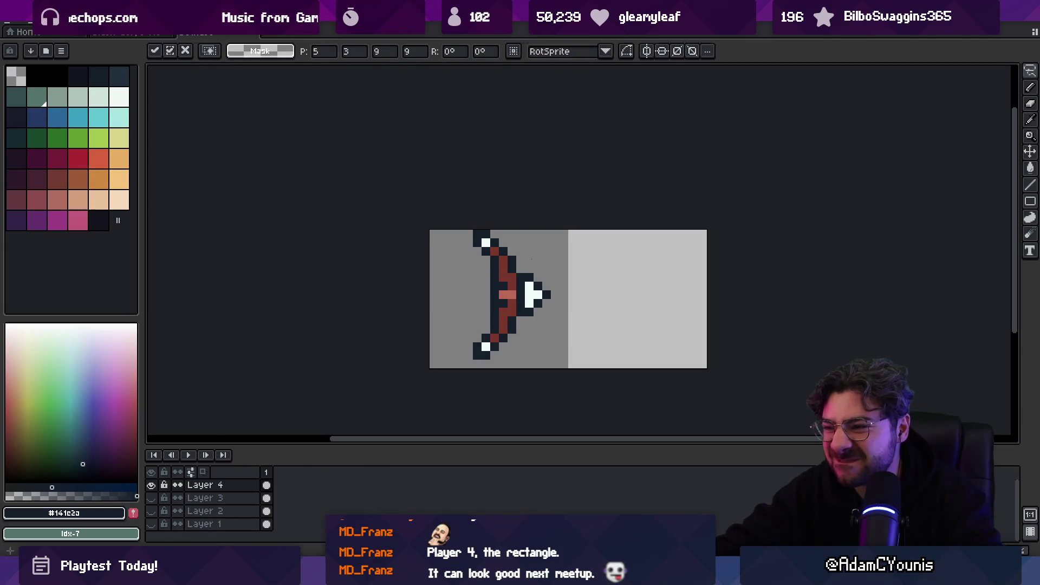
# - Move the bow two pixels left and one down, then sample its pink colour
pyautogui.scroll(-4, 547, 253)
pyautogui.scroll(-1, 546, 253)
pyautogui.scroll(3, 531, 274)
pyautogui.press('v')
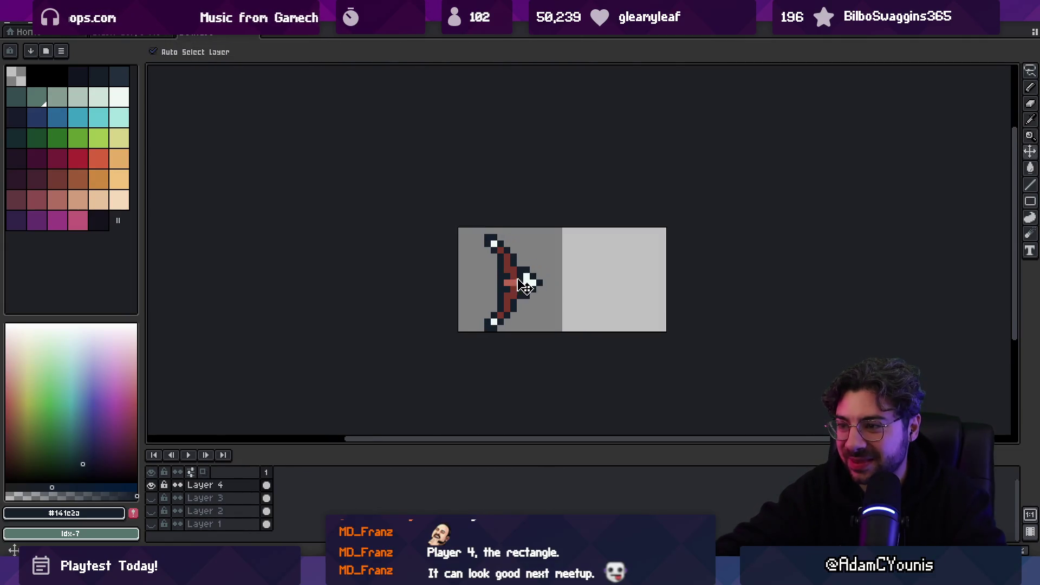
pyautogui.moveTo(525, 282); pyautogui.dragTo(518, 286)
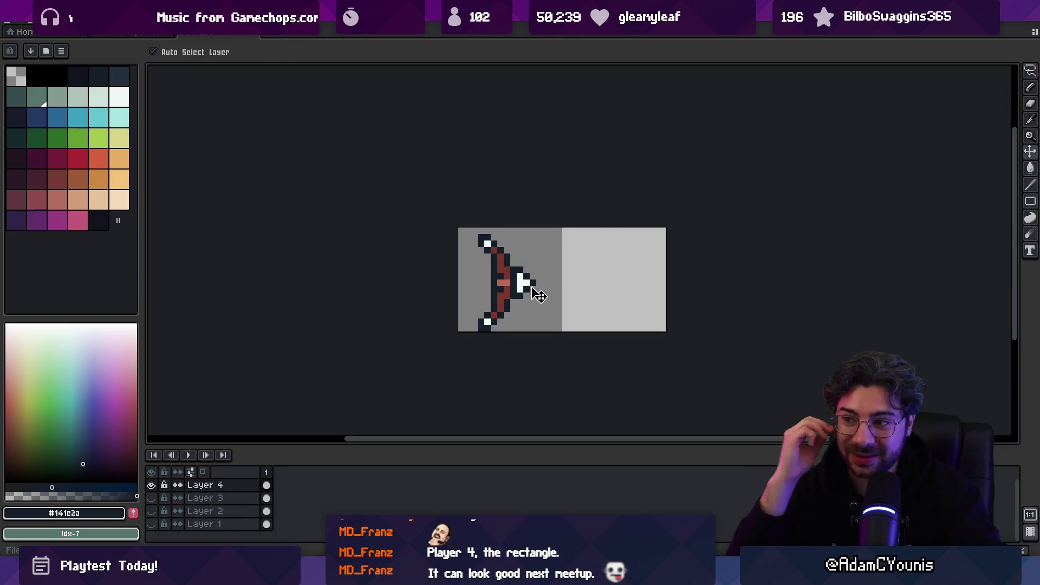
pyautogui.keyDown('alt'); pyautogui.click(507, 280); pyautogui.keyUp('alt')
pyautogui.press('b')
pyautogui.hotkey('alt', 'Tab')
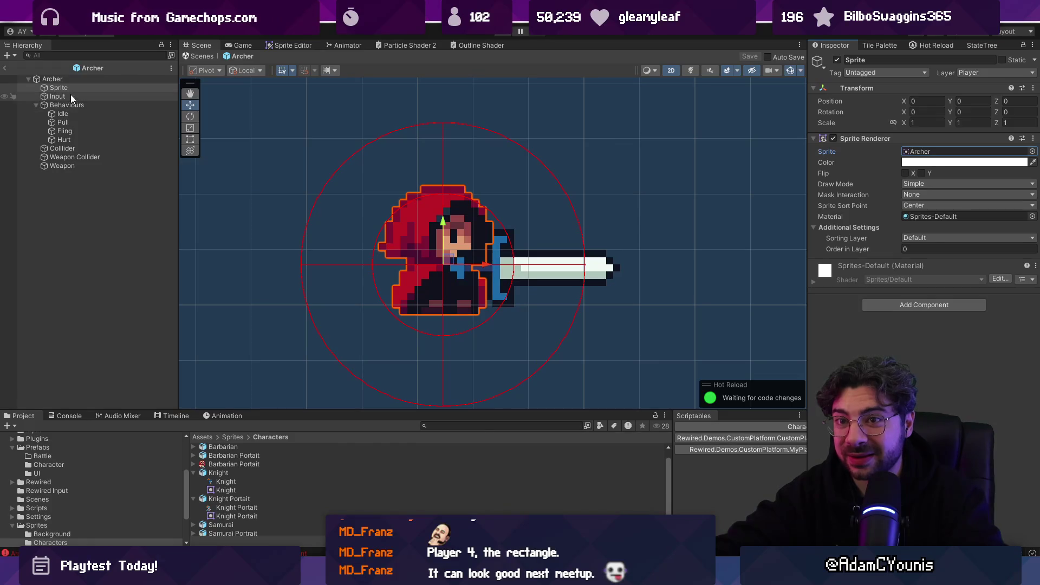
# - Change the Archer's Weapon sprite from Sword to bow
pyautogui.click(63, 166)
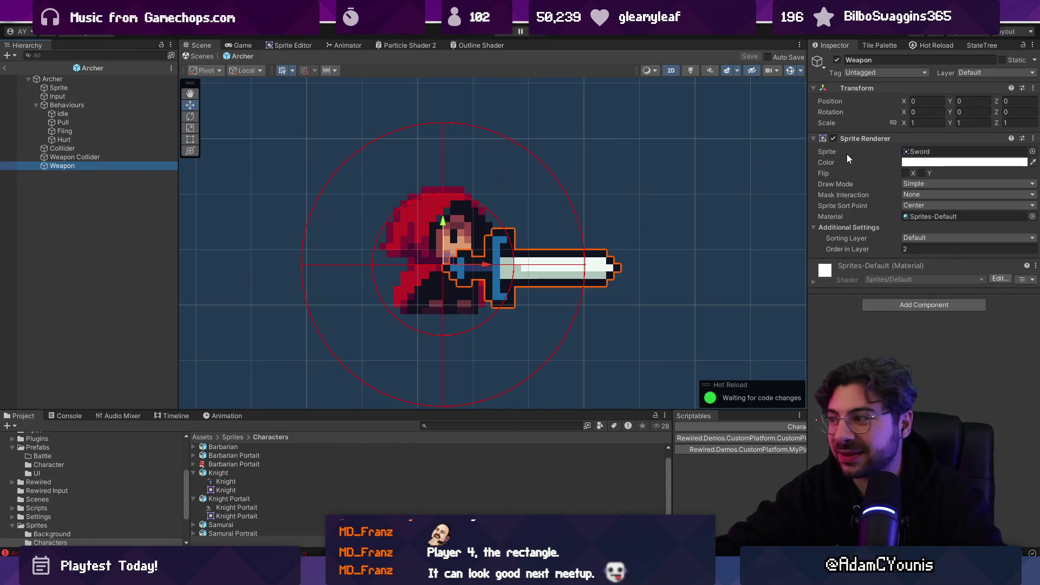
pyautogui.click(964, 151)
pyautogui.click(1033, 151)
pyautogui.write('w')
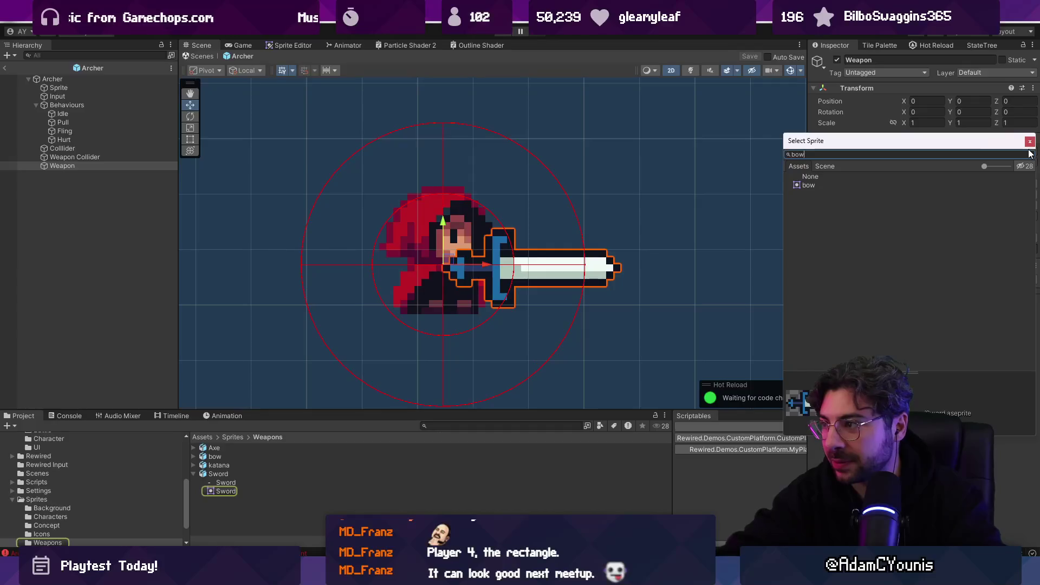
pyautogui.press('Return')
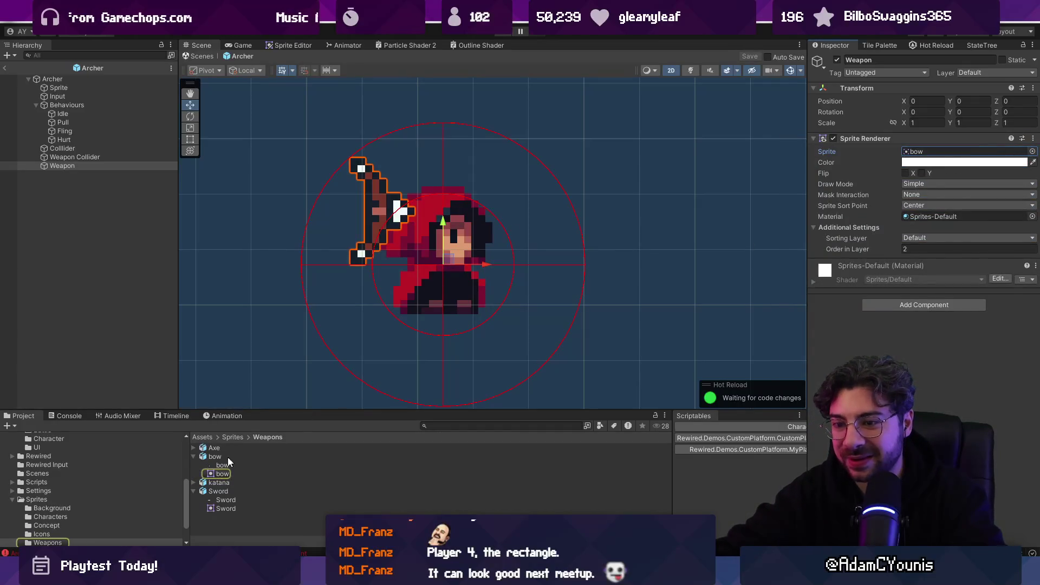
# - Set the bow sprite's import Pivot Alignment to Left and apply
pyautogui.click(226, 458)
pyautogui.click(942, 192)
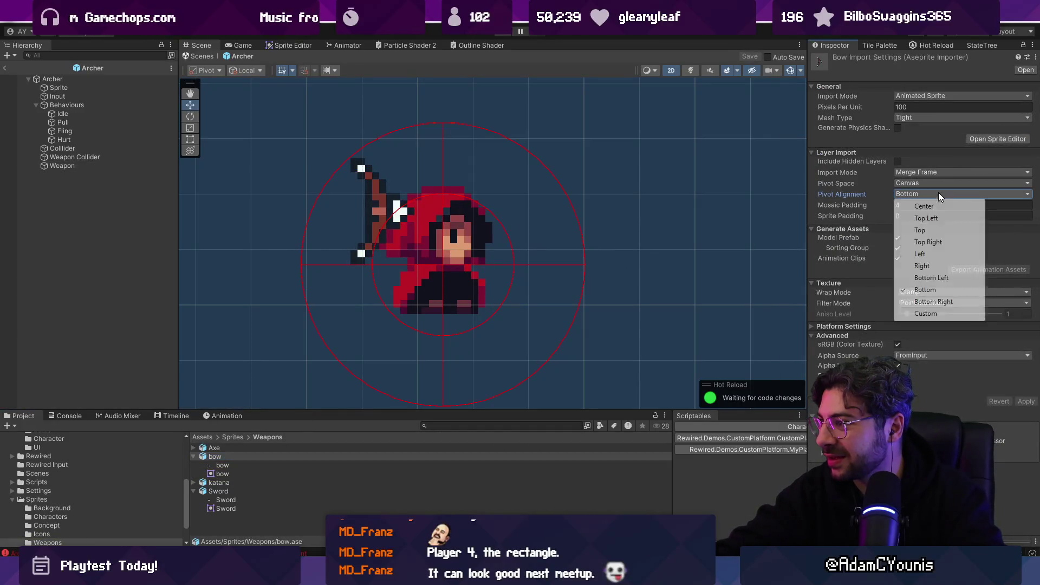
pyautogui.click(920, 256)
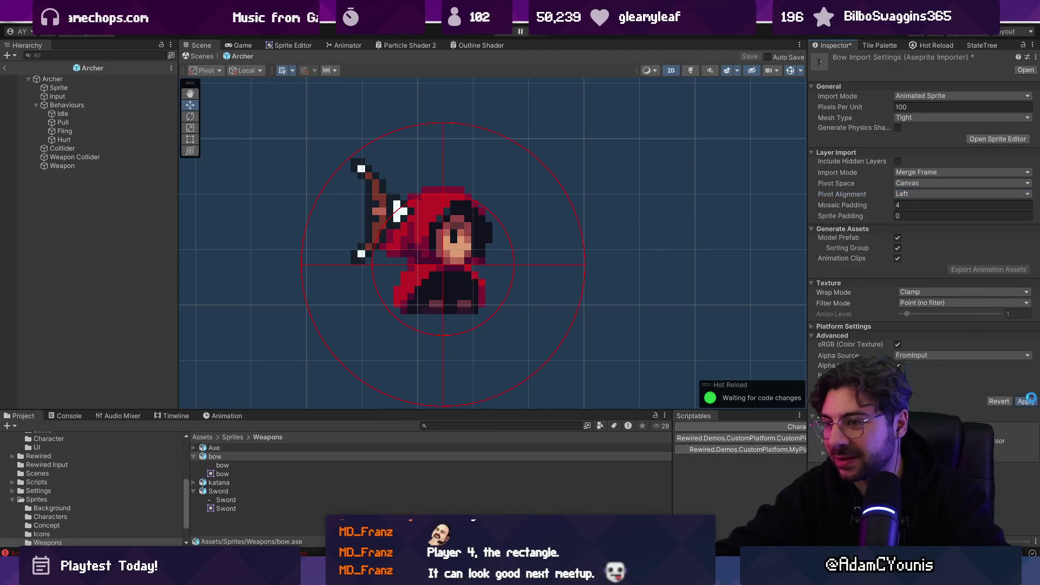
pyautogui.click(1026, 401)
# - Exit the Archer prefab and select the Archer character class data
pyautogui.click(202, 56)
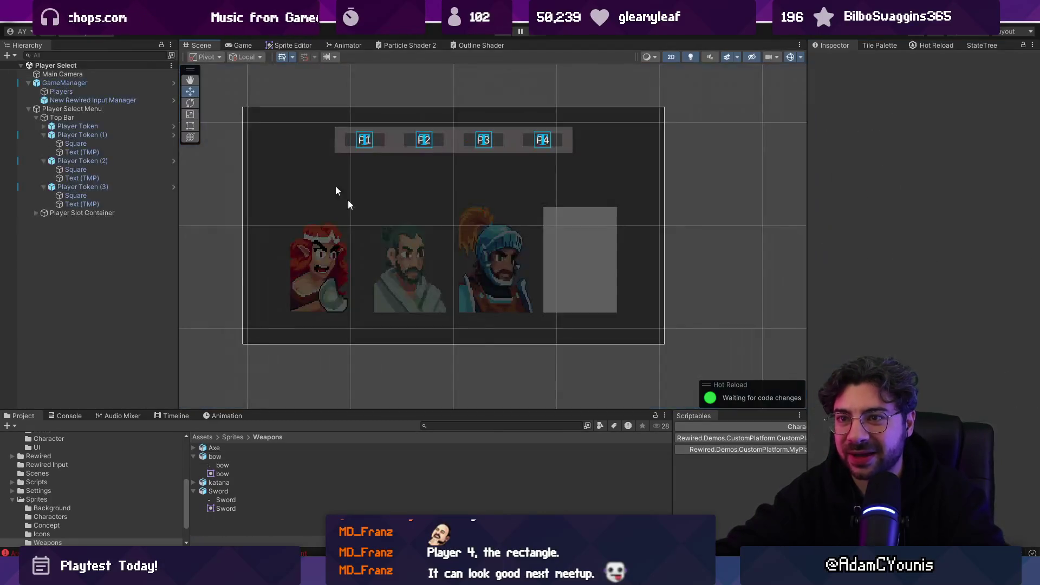
pyautogui.write('archer')
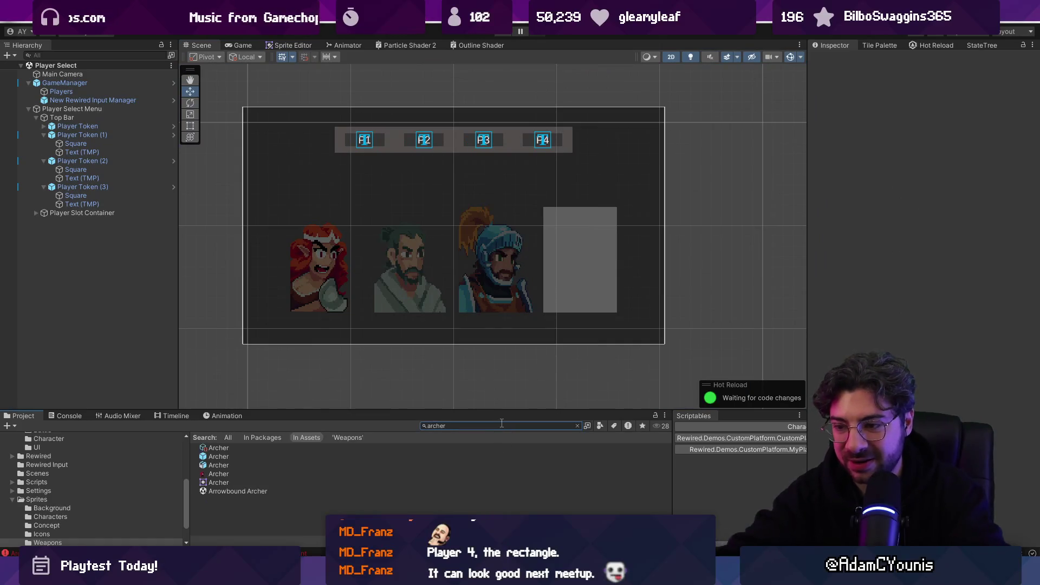
pyautogui.click(218, 448)
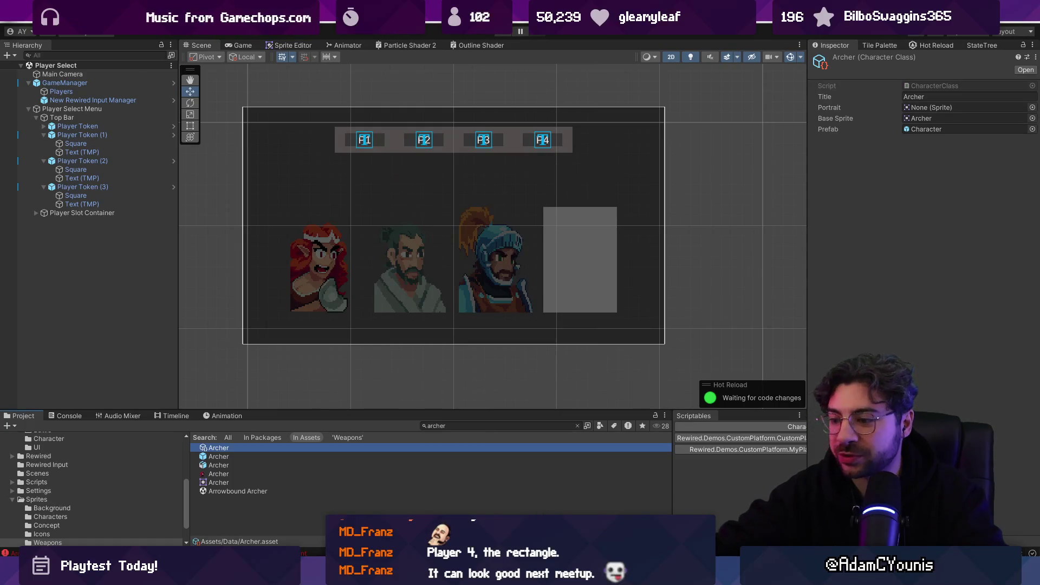
pyautogui.hotkey('alt', 'space')
# - Open Apollo Portrait via an Everything search, copy its art, and close it
pyautogui.write('apoll')
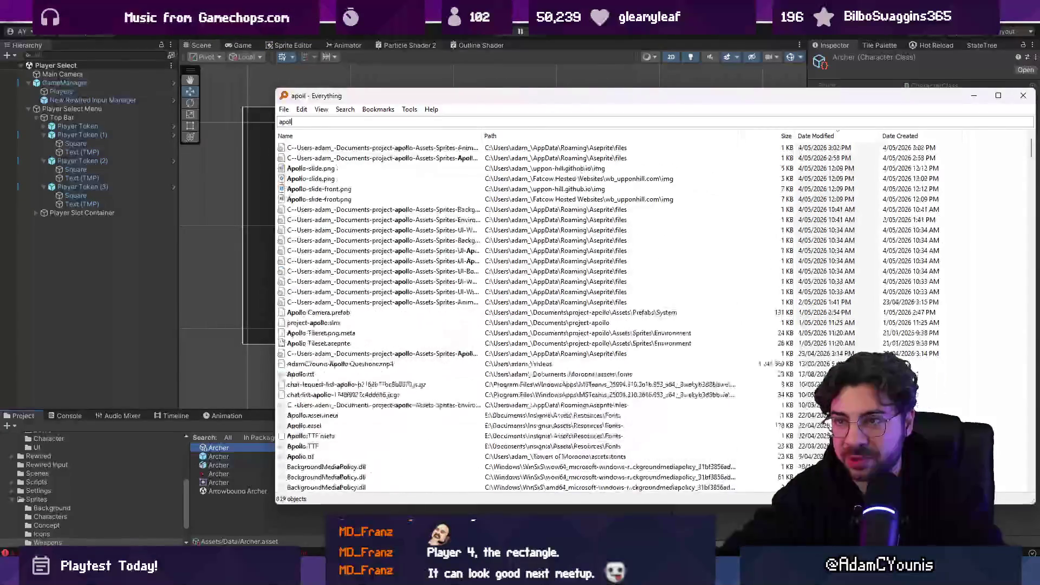
pyautogui.write('o portrait')
pyautogui.press('Down')
pyautogui.press('Down')
pyautogui.press('Return')
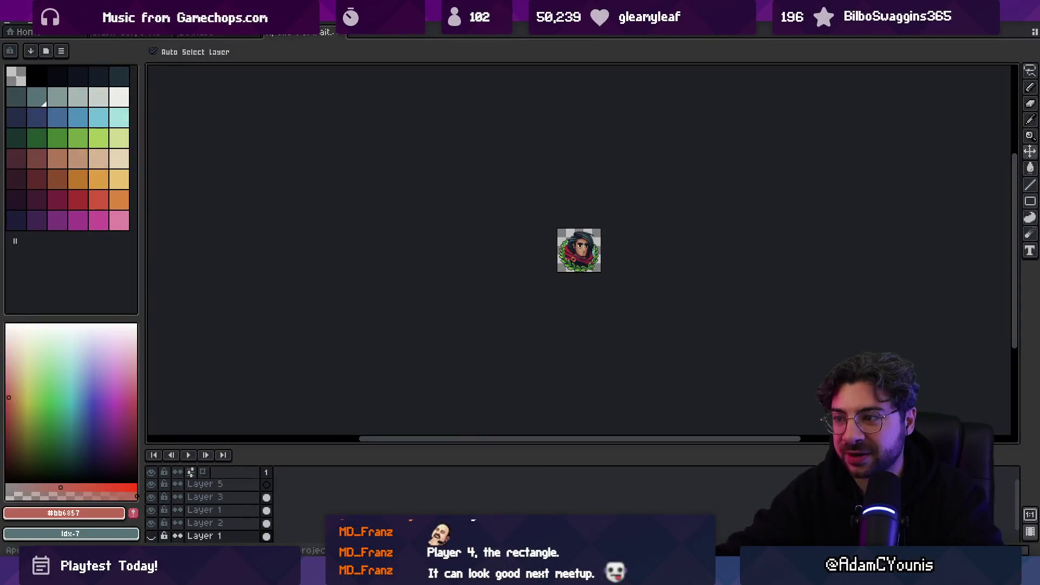
pyautogui.hotkey('ctrl', 'a')
pyautogui.press('v')
pyautogui.click(491, 308)
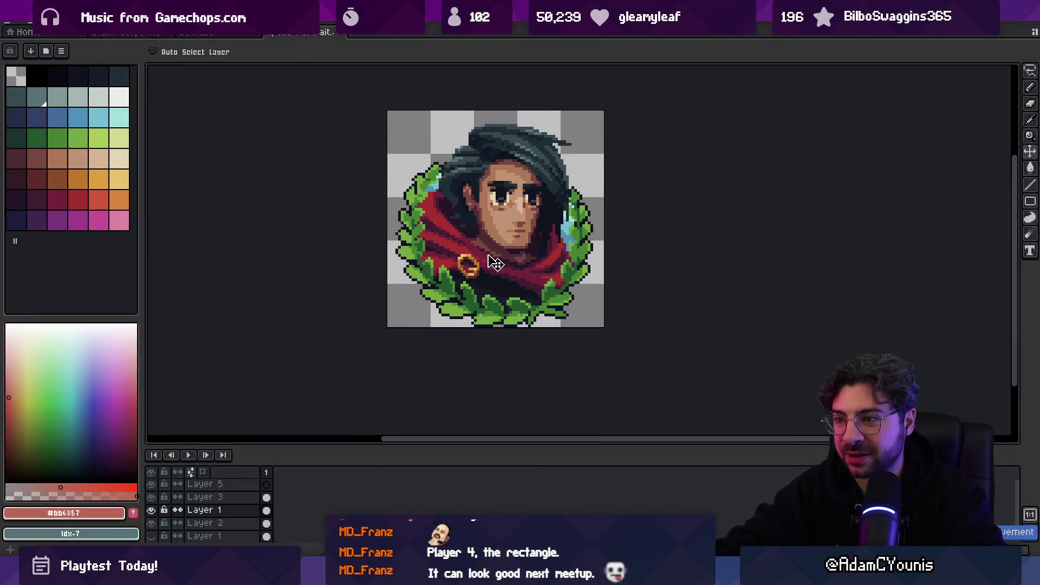
pyautogui.hotkey('ctrl', 'd')
pyautogui.click(331, 33)
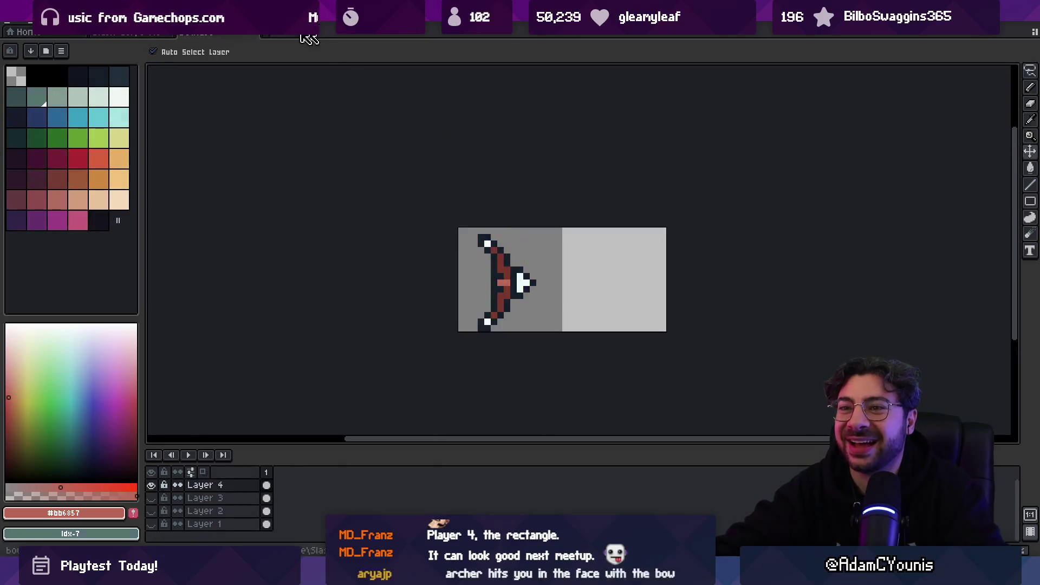
# - Open the Barbarian portrait from recent files and save it as 'Archer Portrait'
pyautogui.click(149, 34)
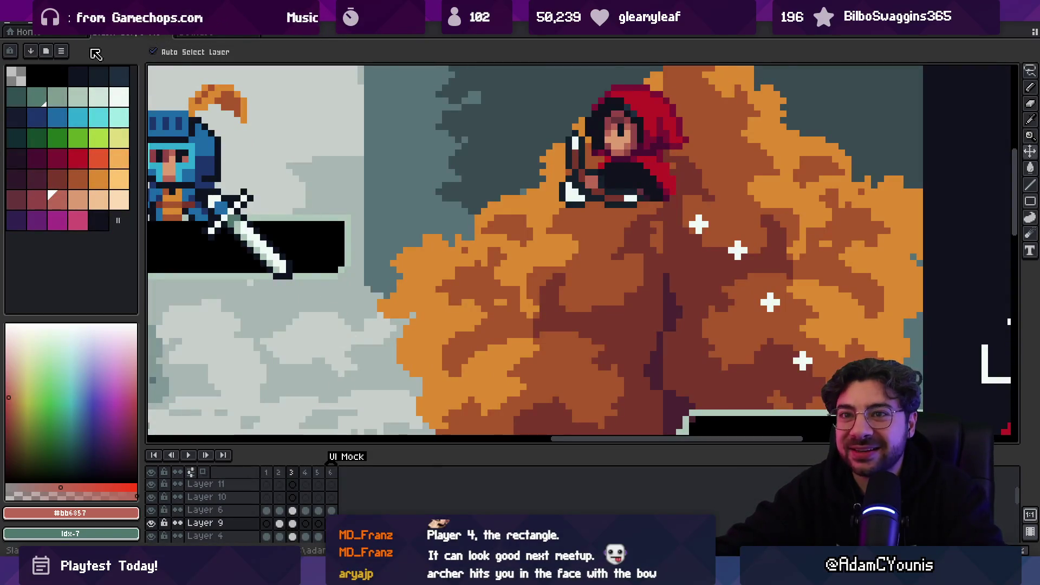
pyautogui.hotkey('alt', 'f')
pyautogui.moveTo(95, 57)
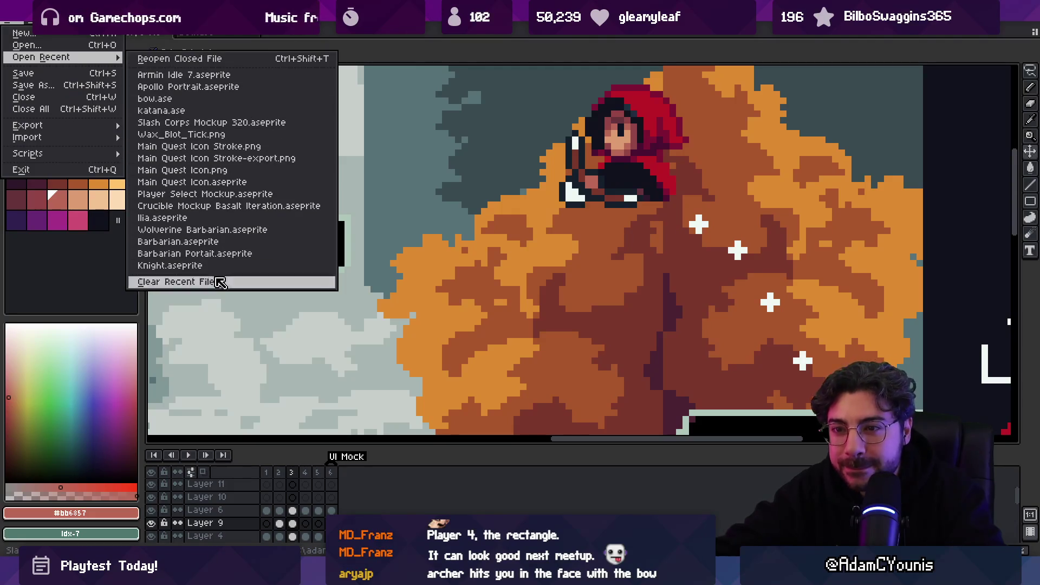
pyautogui.click(242, 253)
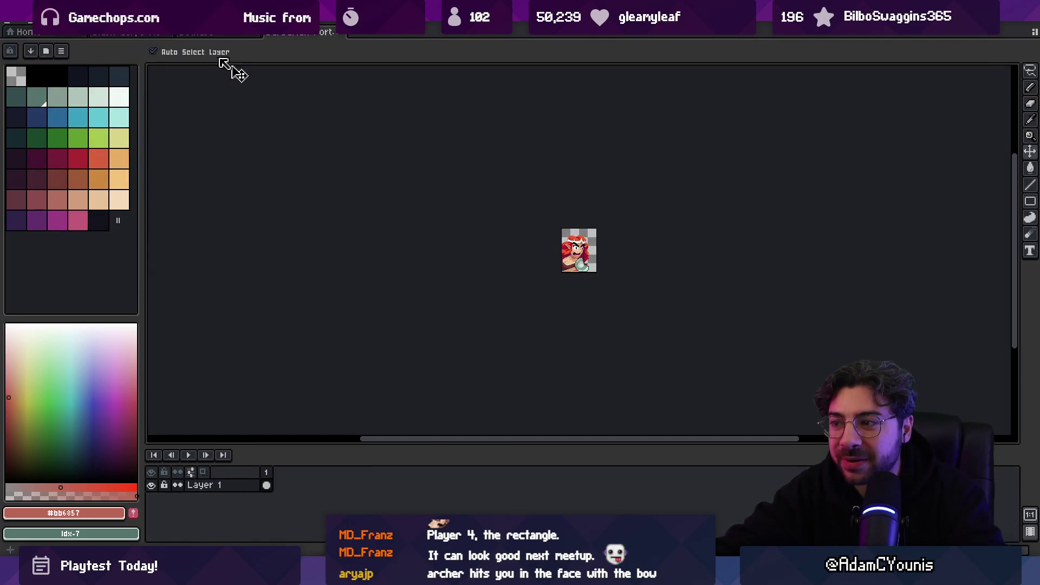
pyautogui.click(18, 25)
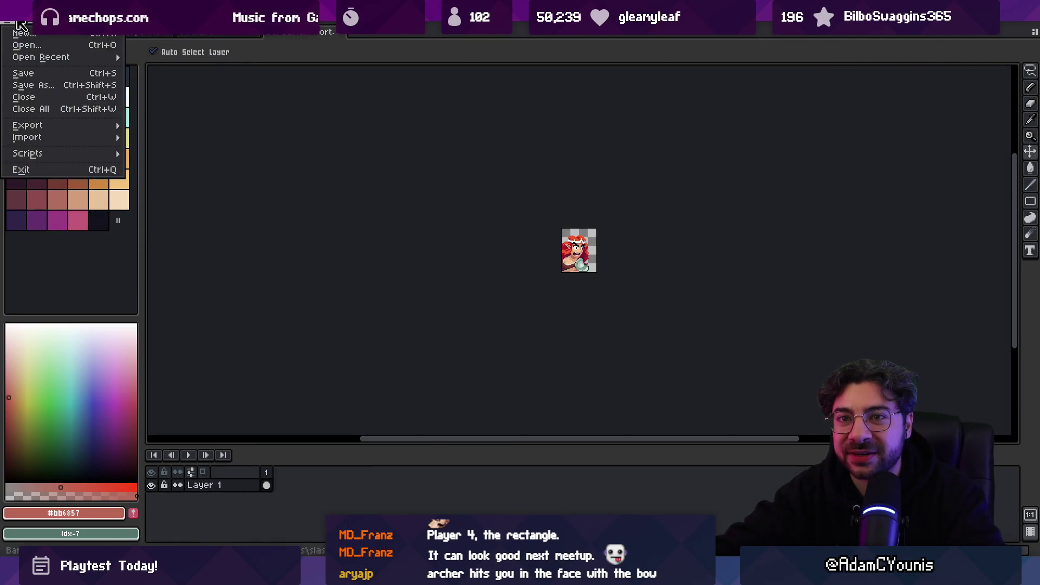
pyautogui.click(62, 85)
pyautogui.write('Archer Portrait')
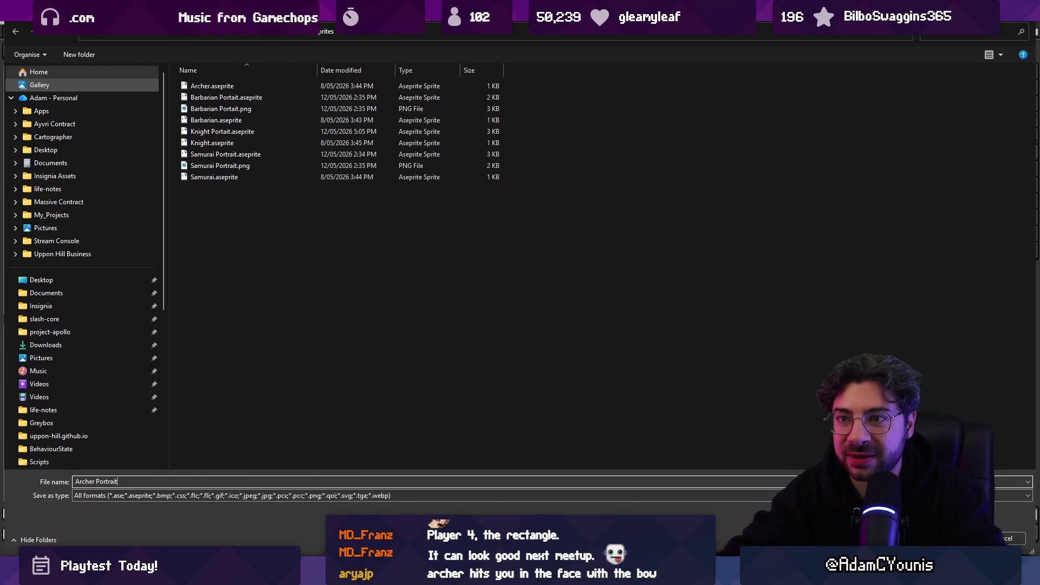
pyautogui.press('Return')
pyautogui.scroll(3, 627, 320)
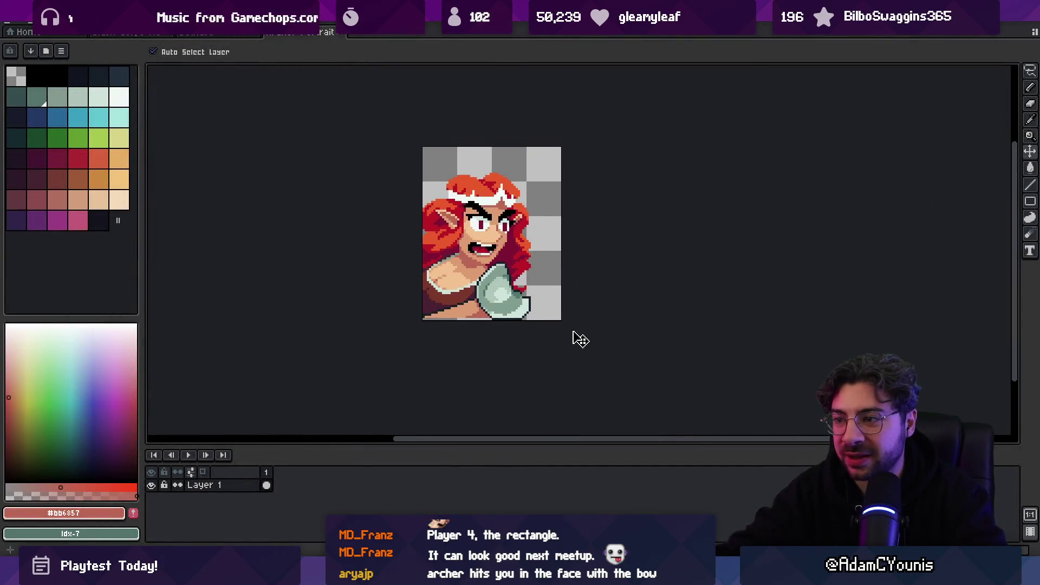
# - Paste the Apollo art into the portrait, shift it left and down, sample skin and hair
pyautogui.hotkey('ctrl', 'v')
pyautogui.moveTo(508, 240)
pyautogui.mouseDown()
pyautogui.moveTo(481, 244)
pyautogui.moveTo(481, 266)
pyautogui.mouseUp()
pyautogui.scroll(3, 480, 266)
pyautogui.keyDown('alt'); pyautogui.click(481, 249); pyautogui.keyUp('alt')
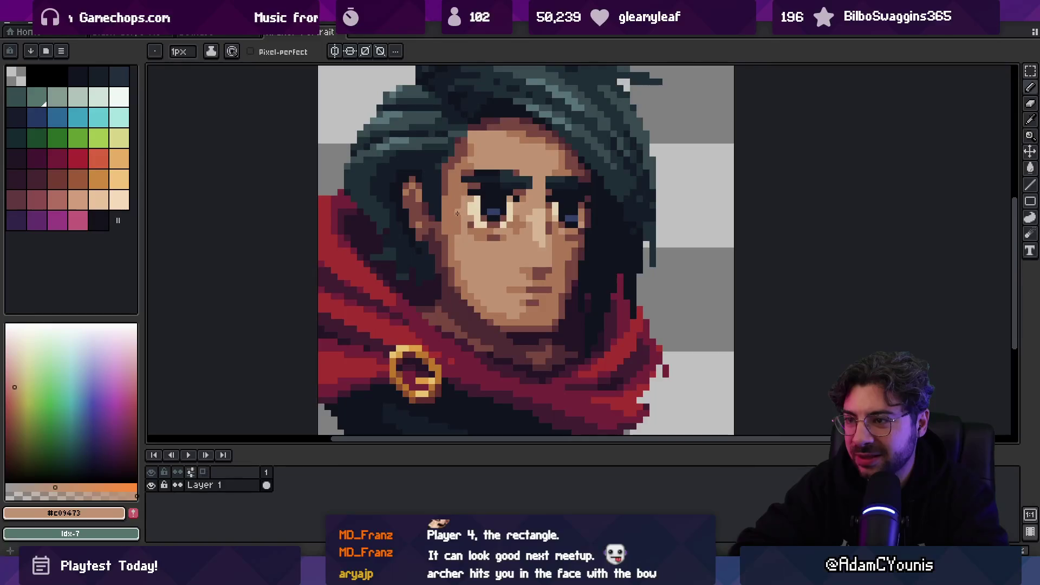
pyautogui.scroll(-3, 515, 217)
pyautogui.scroll(2, 542, 222)
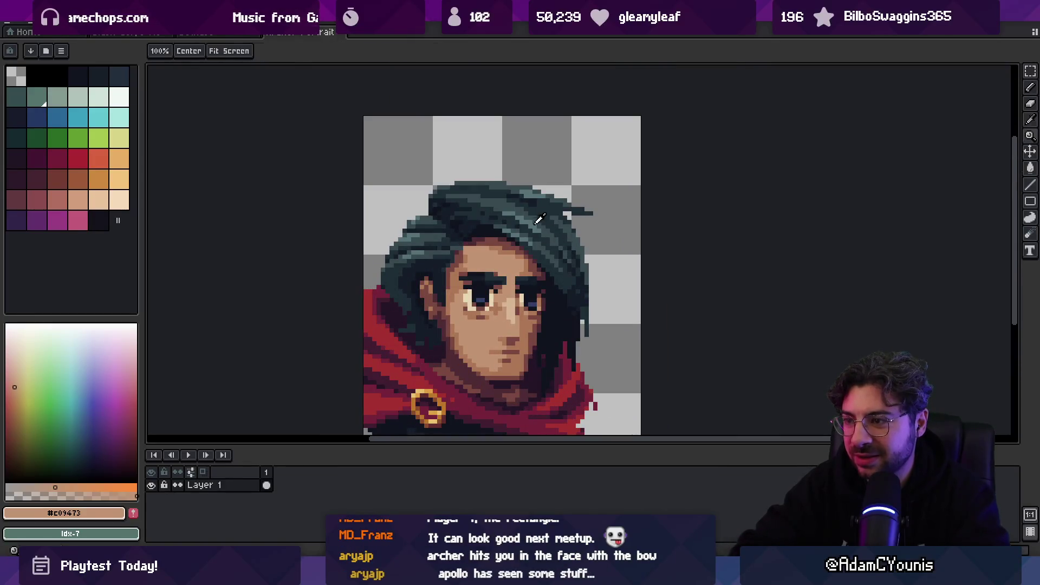
pyautogui.keyDown('alt'); pyautogui.click(545, 223); pyautogui.keyUp('alt')
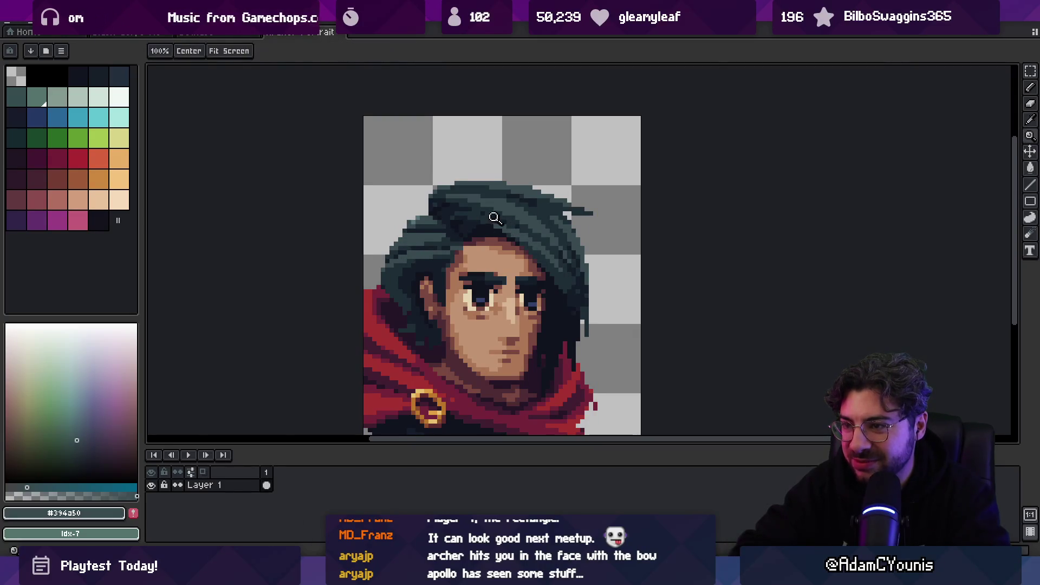
# - Touch up the archer's eye pixels using sampled dark and reddish-brown colours
pyautogui.press('z')
pyautogui.scroll(-4, 488, 220)
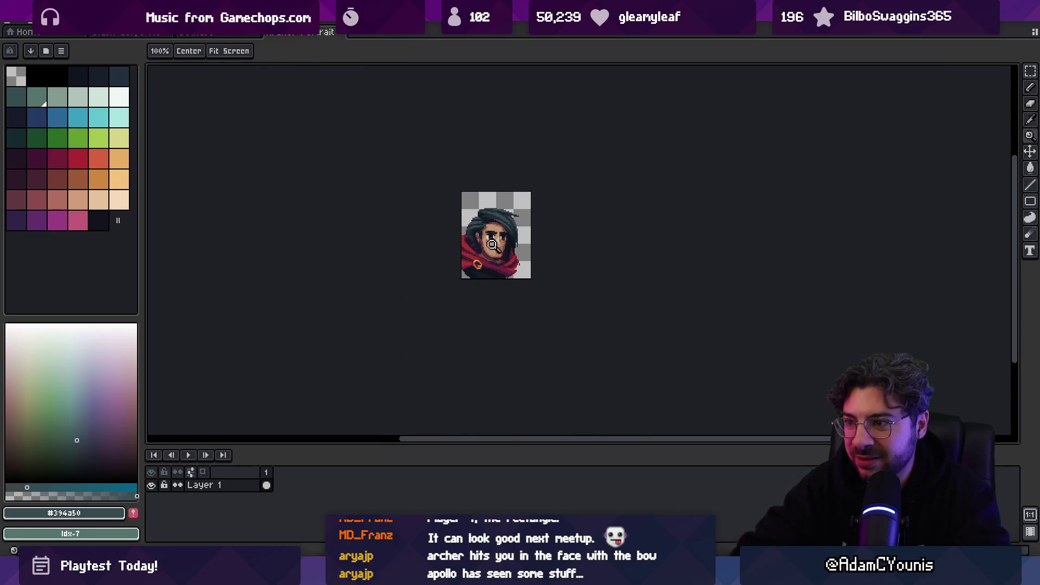
pyautogui.scroll(4, 498, 216)
pyautogui.press('b')
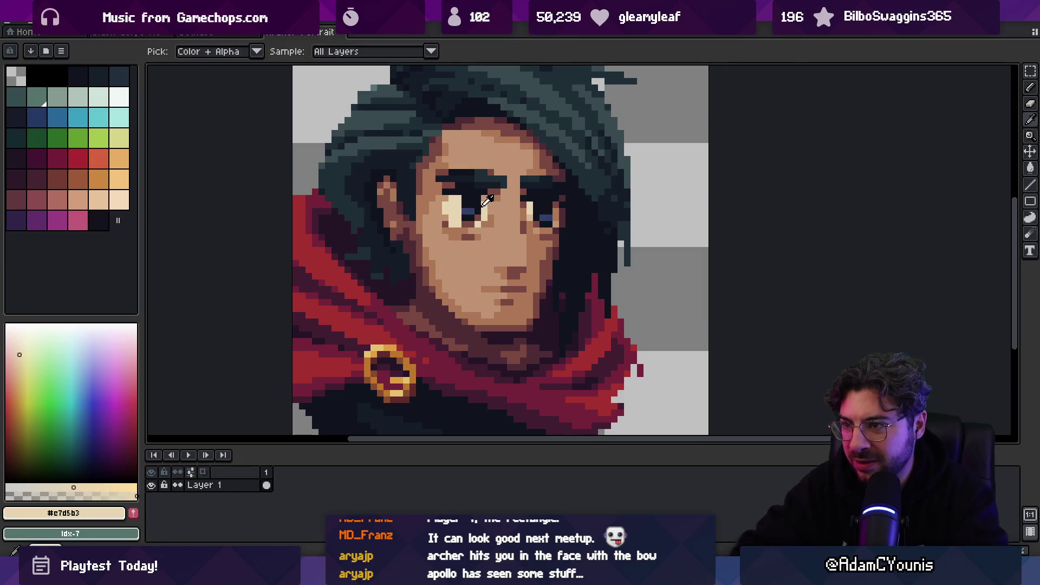
pyautogui.keyDown('alt'); pyautogui.click(483, 198); pyautogui.keyUp('alt')
pyautogui.keyDown('alt'); pyautogui.click(473, 218); pyautogui.keyUp('alt')
pyautogui.keyDown('alt'); pyautogui.click(477, 222); pyautogui.keyUp('alt')
pyautogui.click(547, 217)
pyautogui.keyDown('alt'); pyautogui.click(550, 210); pyautogui.keyUp('alt')
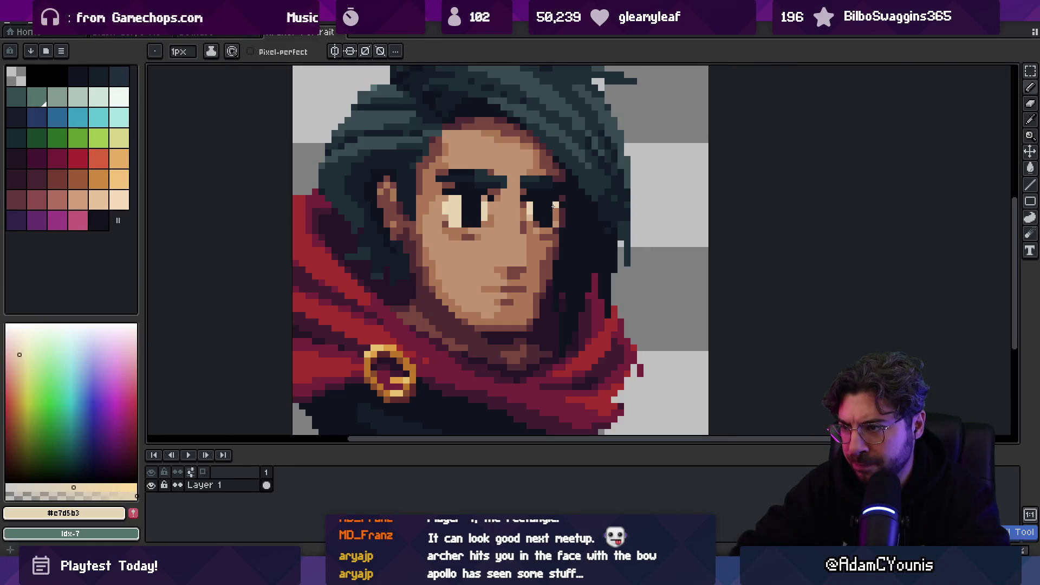
# - Zoom out to view the whole archer portrait, then return to Unity's asset search
pyautogui.press('z')
pyautogui.scroll(-8, 557, 208)
pyautogui.scroll(4, 567, 206)
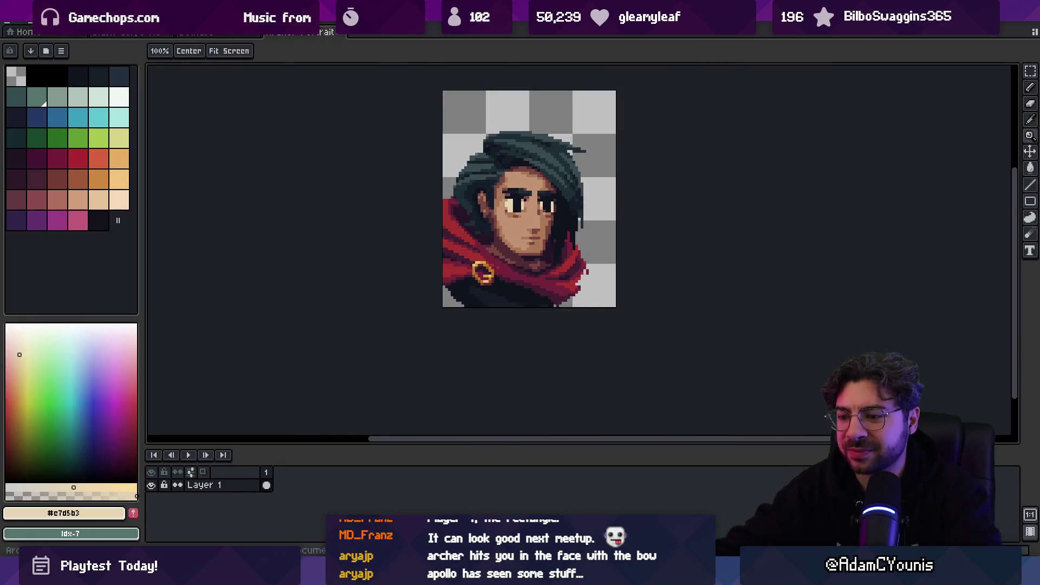
pyautogui.hotkey('alt', 'Tab')
pyautogui.click(450, 430)
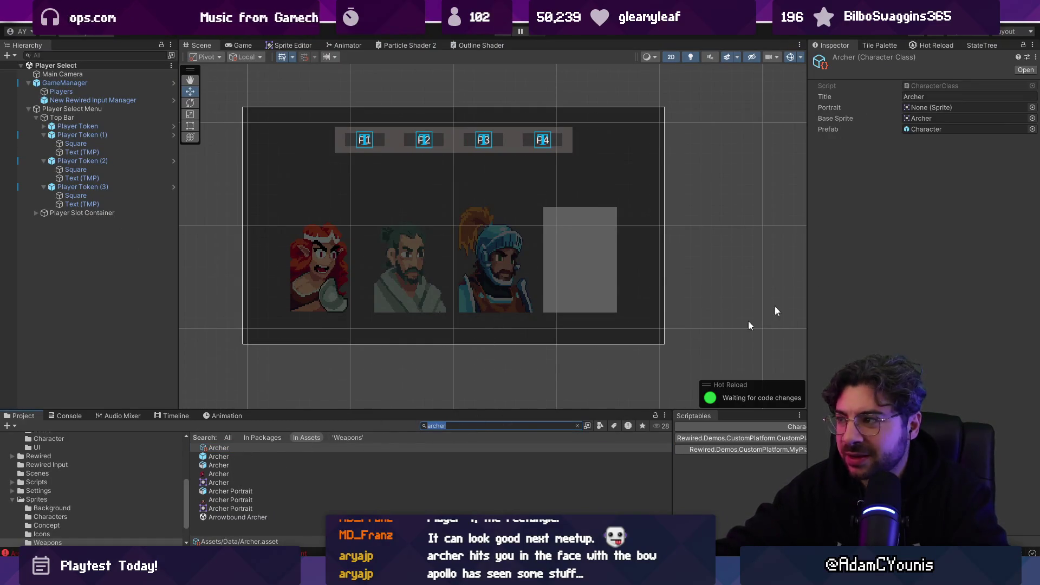
# - Set the Archer character's Portrait to the Archer Portrait sprite
pyautogui.click(1032, 107)
pyautogui.write('archer p;ort')
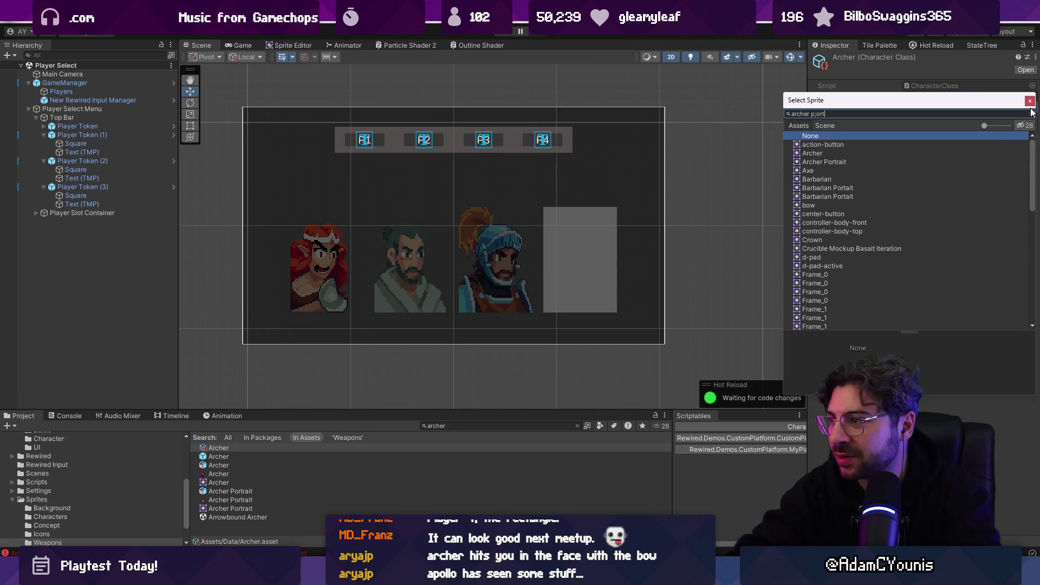
pyautogui.press('BackSpace')
pyautogui.press('BackSpace')
pyautogui.press('BackSpace')
pyautogui.press('Down')
pyautogui.press('Return')
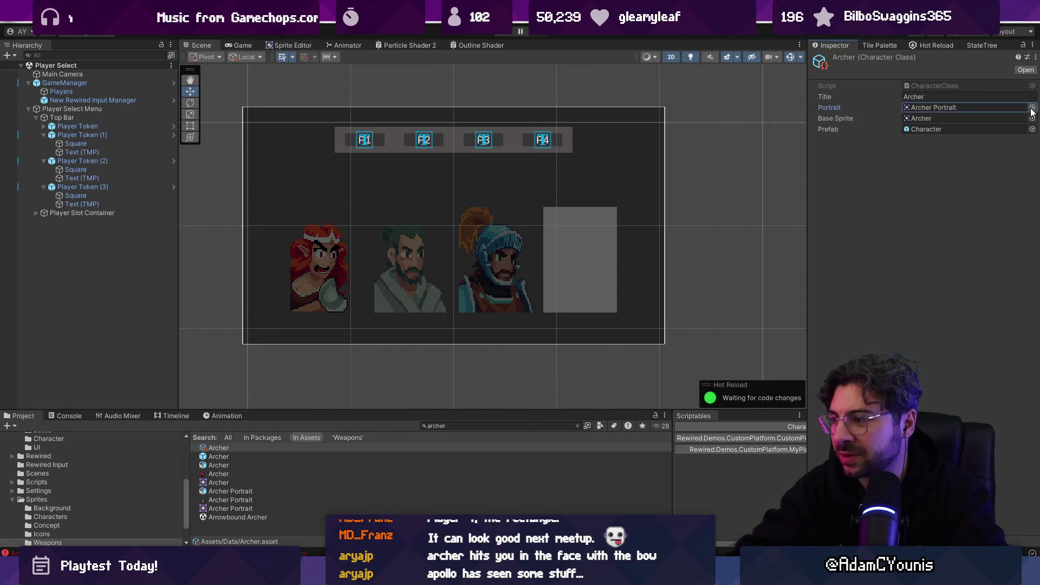
# - Paste Archer Portrait into the empty fourth slot and check its pivot import settings
pyautogui.click(556, 235)
pyautogui.hotkey('ctrl', 'v')
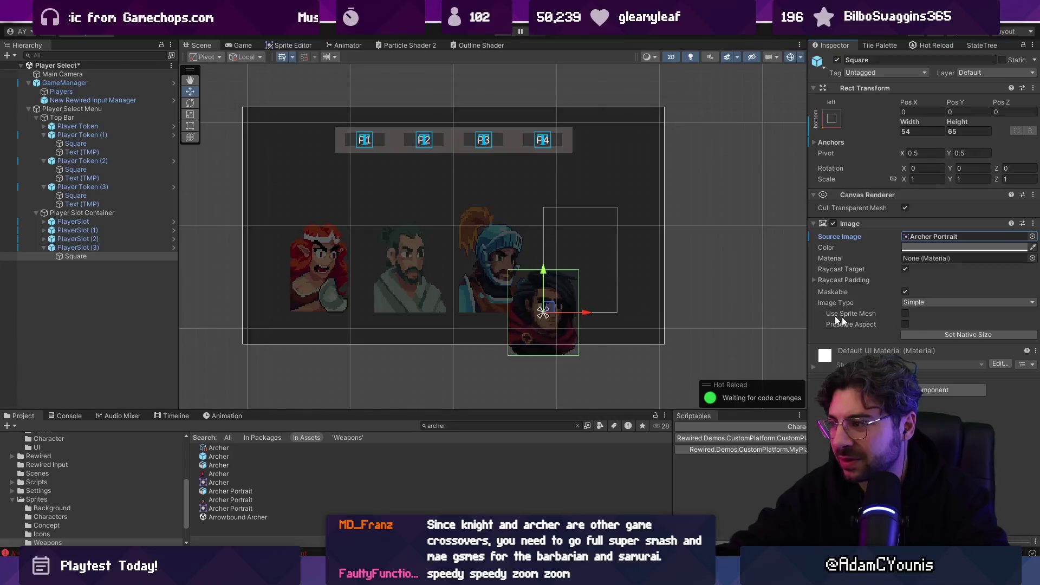
pyautogui.doubleClick(933, 242)
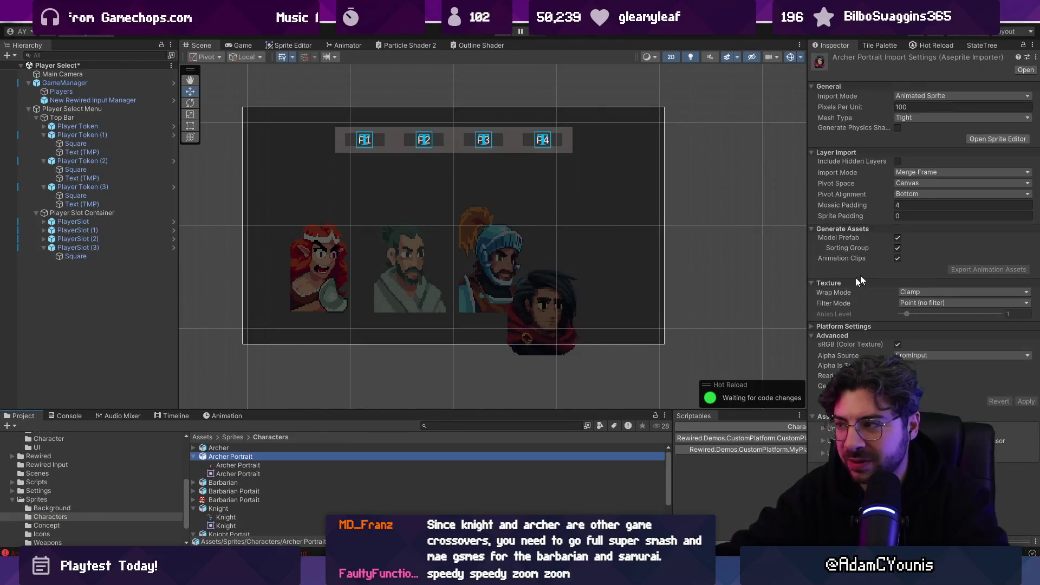
pyautogui.click(928, 192)
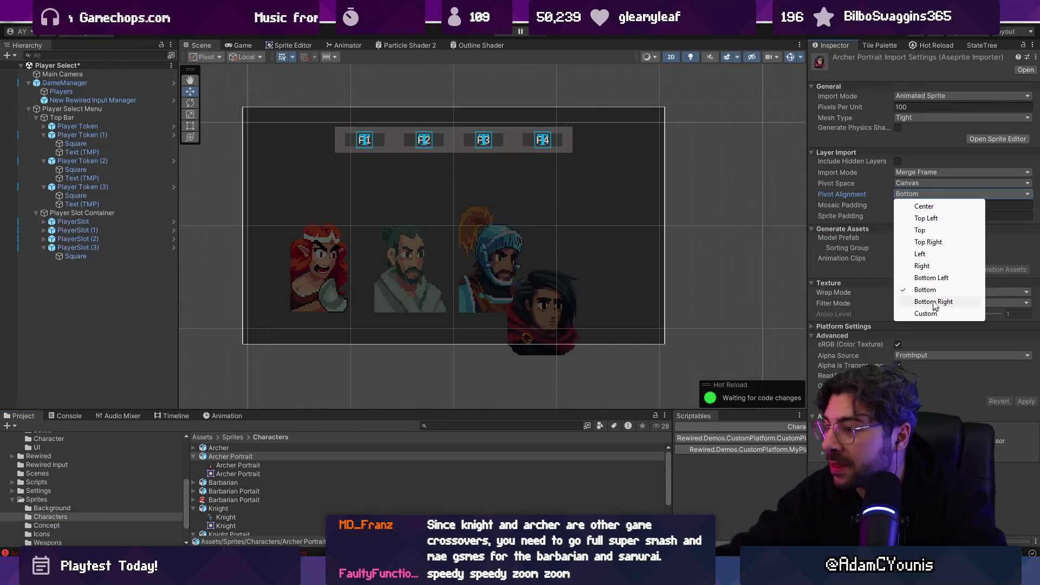
# - Export the Archer portrait as an image file from the pixel editor
pyautogui.hotkey('alt', 'Tab')
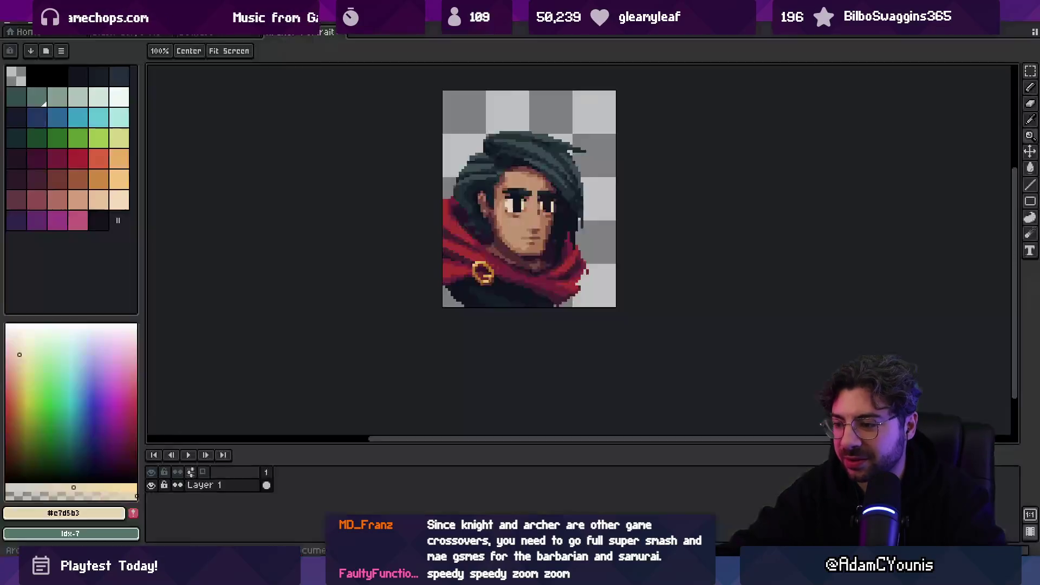
pyautogui.hotkey('ctrl', 'alt', 'shift', 's')
pyautogui.click(605, 287)
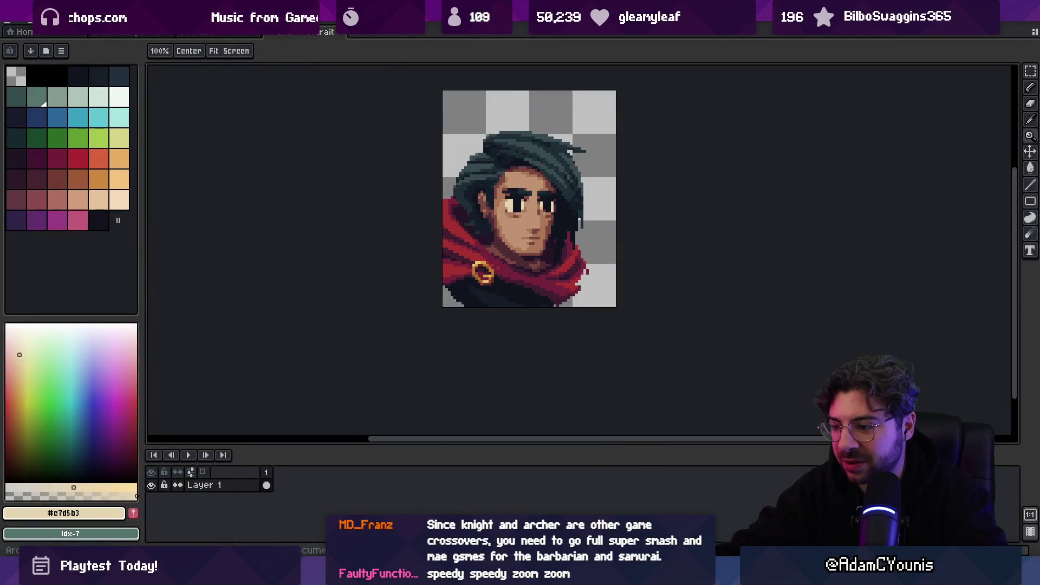
pyautogui.hotkey('alt', 'Tab')
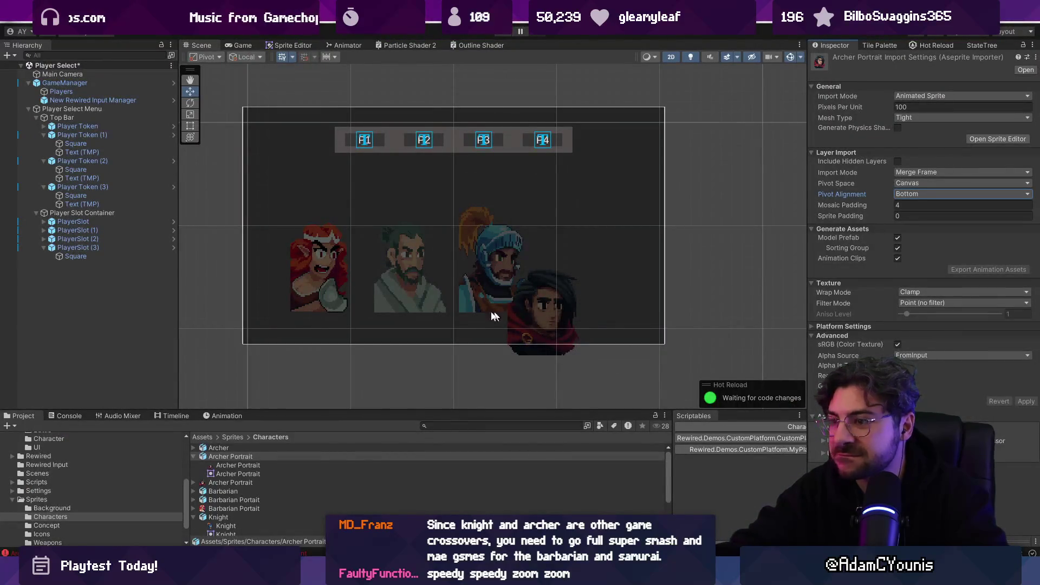
# - Make Archer Portrait the Source Image of PlayerSlot (3)/Square and save the scene
pyautogui.click(540, 349)
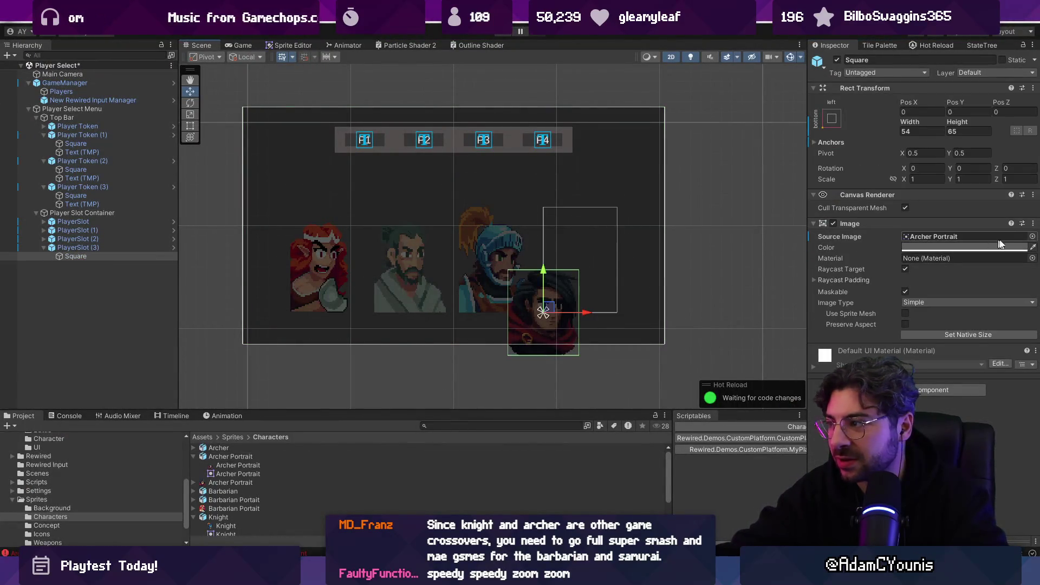
pyautogui.click(1032, 237)
pyautogui.hotkey('ctrl', 's')
pyautogui.press('Escape')
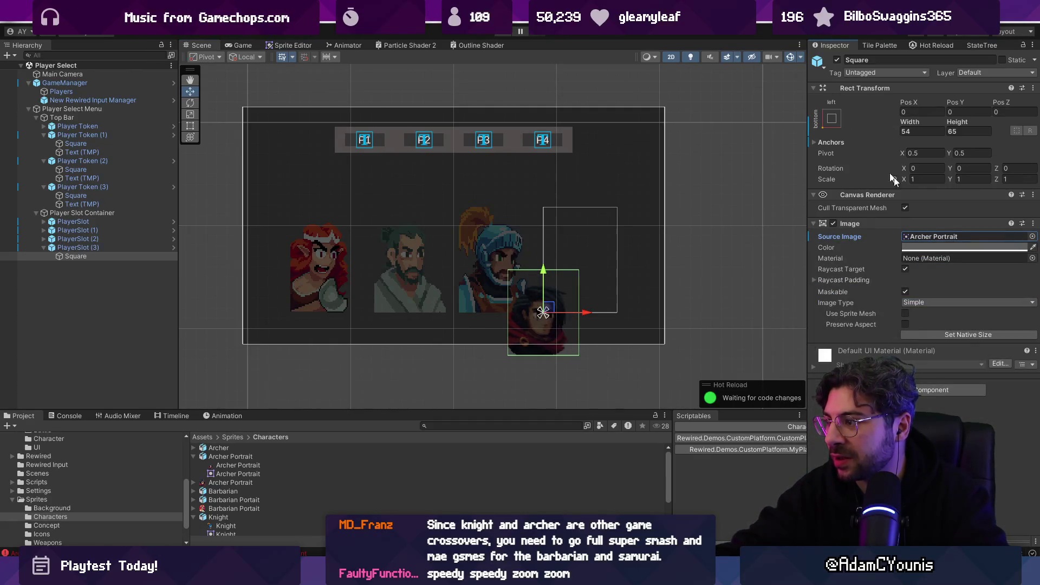
# - Size the portrait to its native 64×80, anchor it centre and position it at 0, 0
pyautogui.click(961, 335)
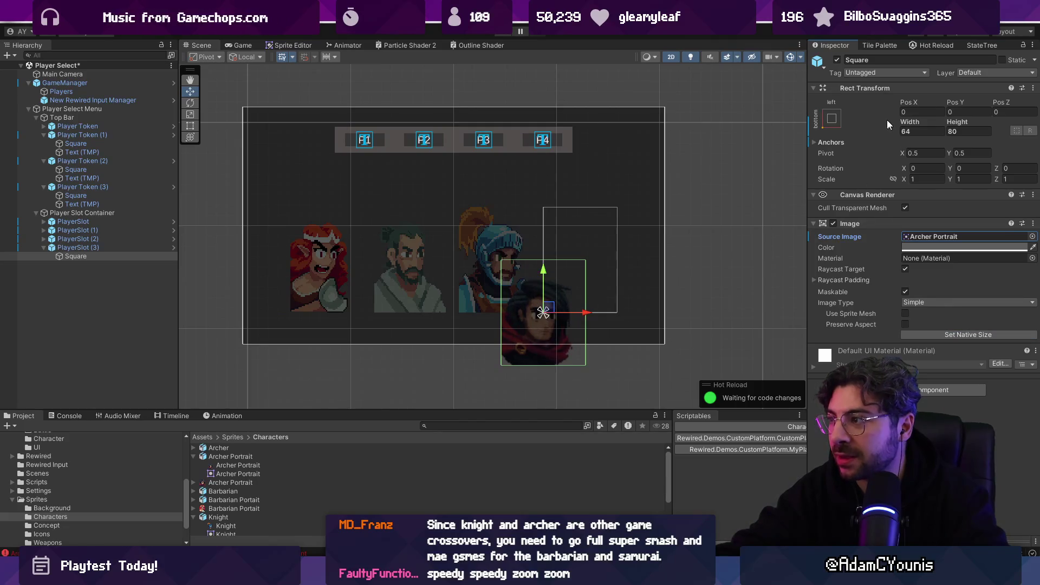
pyautogui.click(920, 113)
pyautogui.click(835, 122)
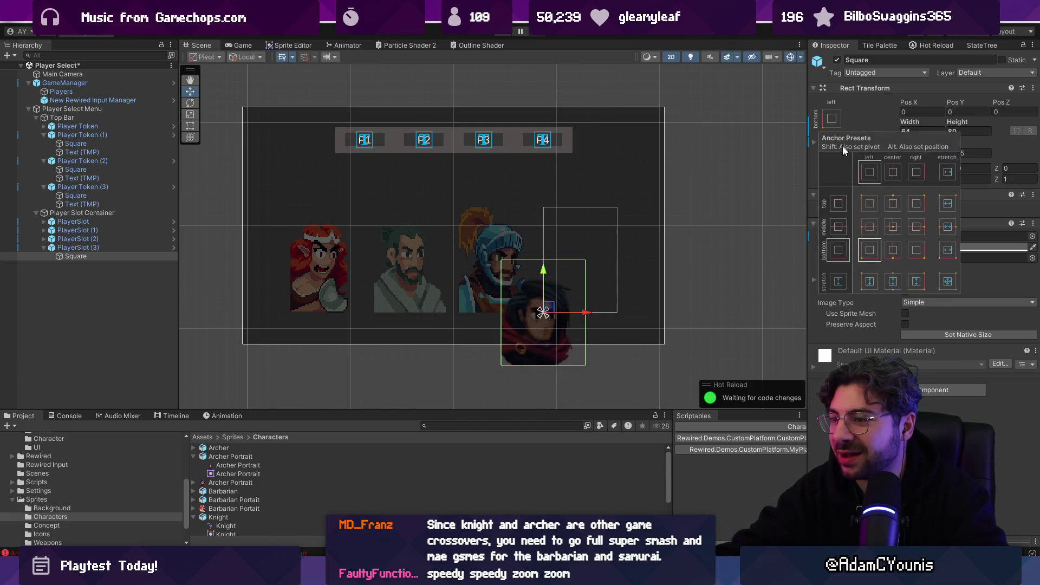
pyautogui.click(893, 226)
pyautogui.click(921, 111)
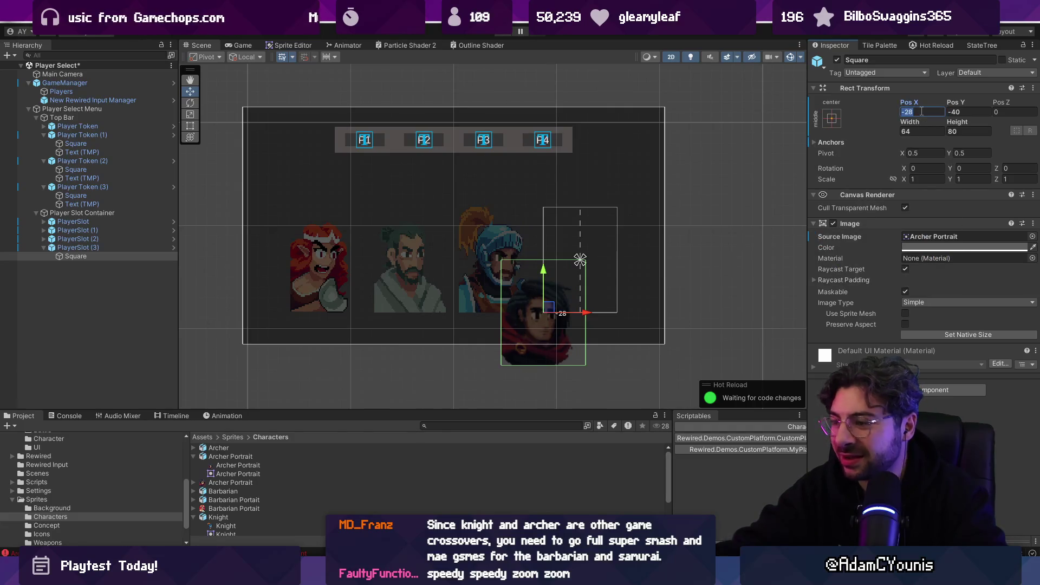
pyautogui.write('0')
pyautogui.press('Tab')
pyautogui.write('0')
pyautogui.scroll(4, 619, 264)
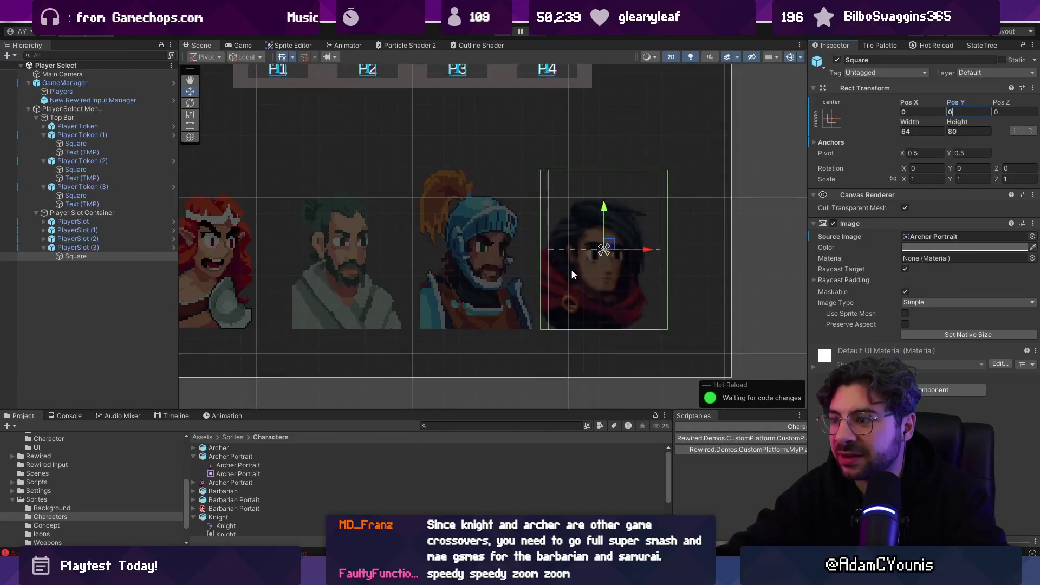
pyautogui.scroll(-3, 617, 263)
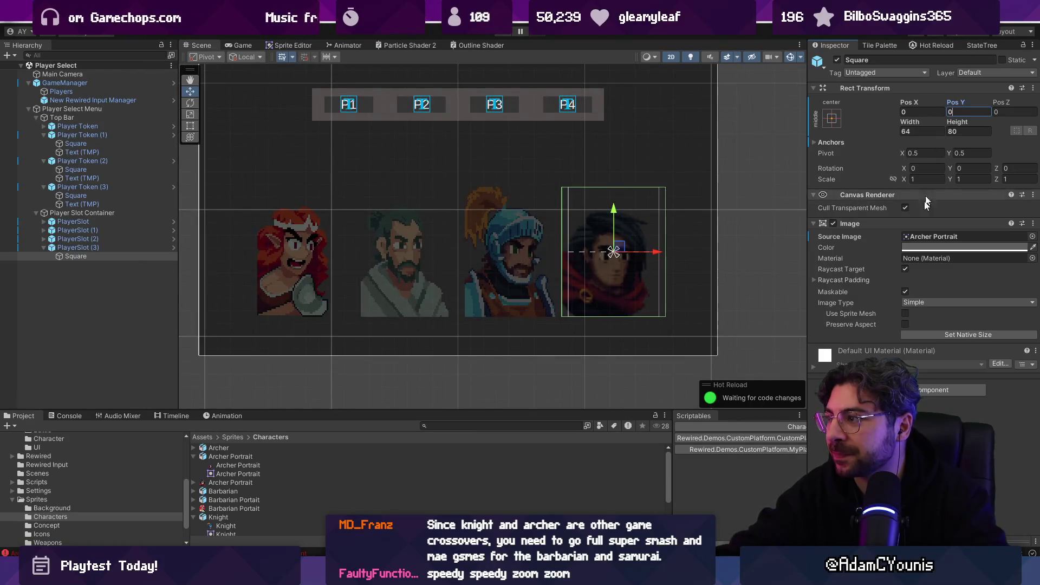
pyautogui.click(949, 335)
pyautogui.moveTo(910, 127)
pyautogui.mouseDown()
pyautogui.moveTo(743, 118)
pyautogui.moveTo(767, 128)
pyautogui.mouseUp()
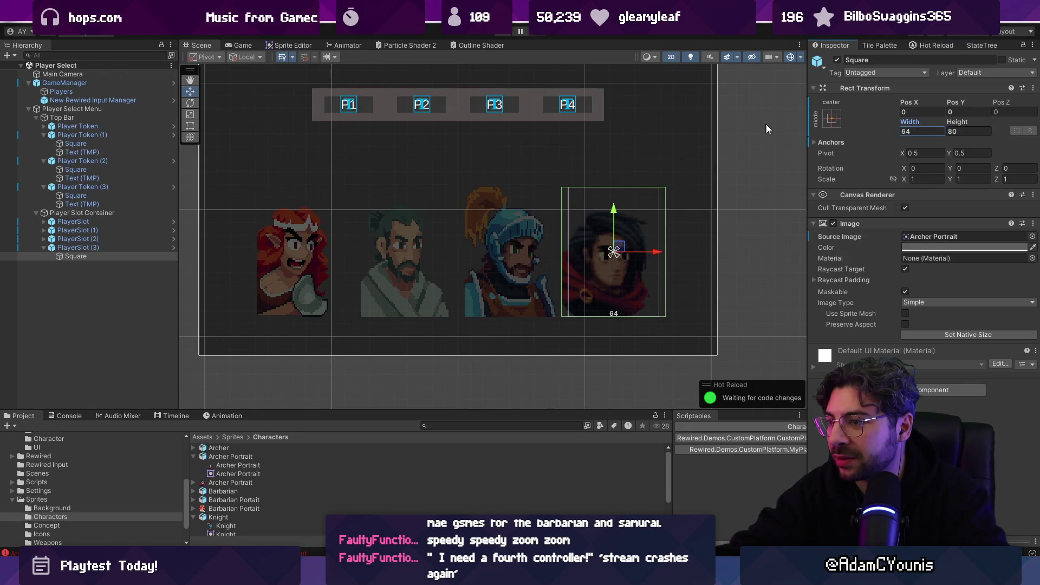
# - Import the portrait texture with Point filtering and no compression, and apply
pyautogui.doubleClick(931, 237)
pyautogui.click(938, 354)
pyautogui.click(939, 367)
pyautogui.click(929, 278)
pyautogui.click(936, 291)
pyautogui.click(1025, 375)
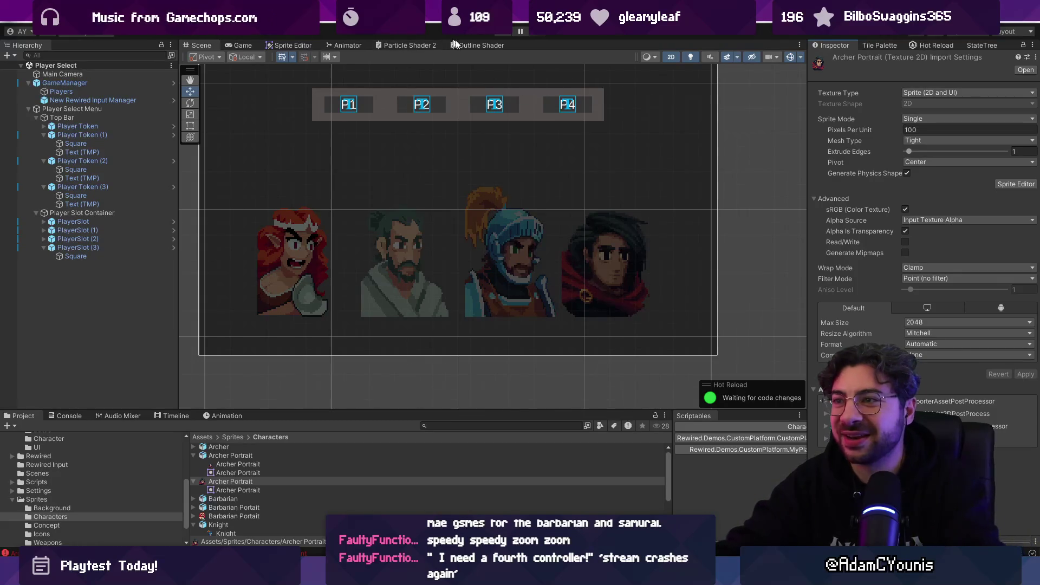
# - Select GameManager, then Players, to show the Barbarian, Samurai, Knight and Archer classes
pyautogui.click(632, 239)
pyautogui.click(632, 239)
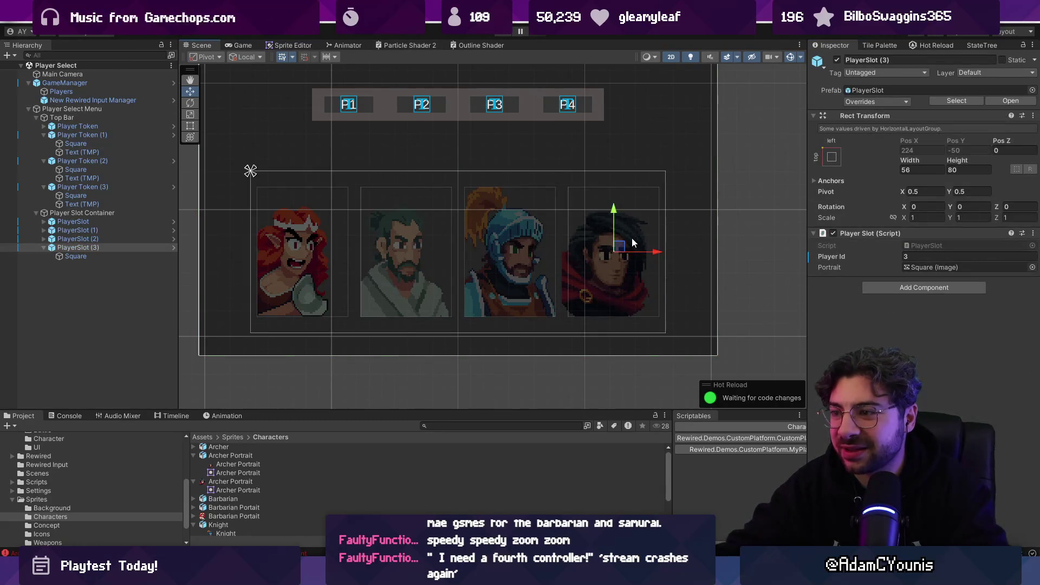
pyautogui.click(96, 84)
pyautogui.click(95, 91)
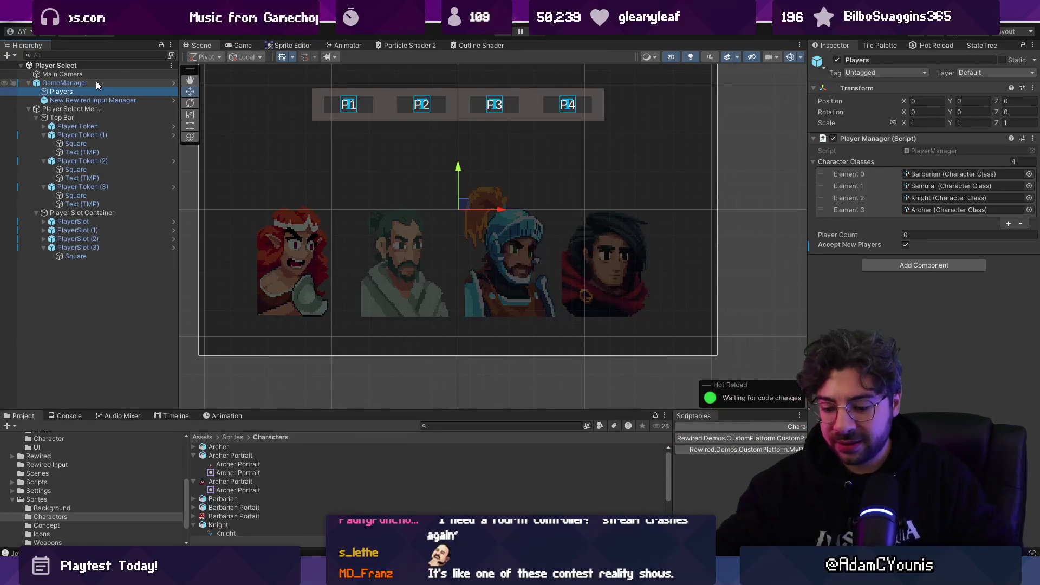
# - Run a quick test match, then open the Archer character class asset
pyautogui.hotkey('ctrl', 'p')
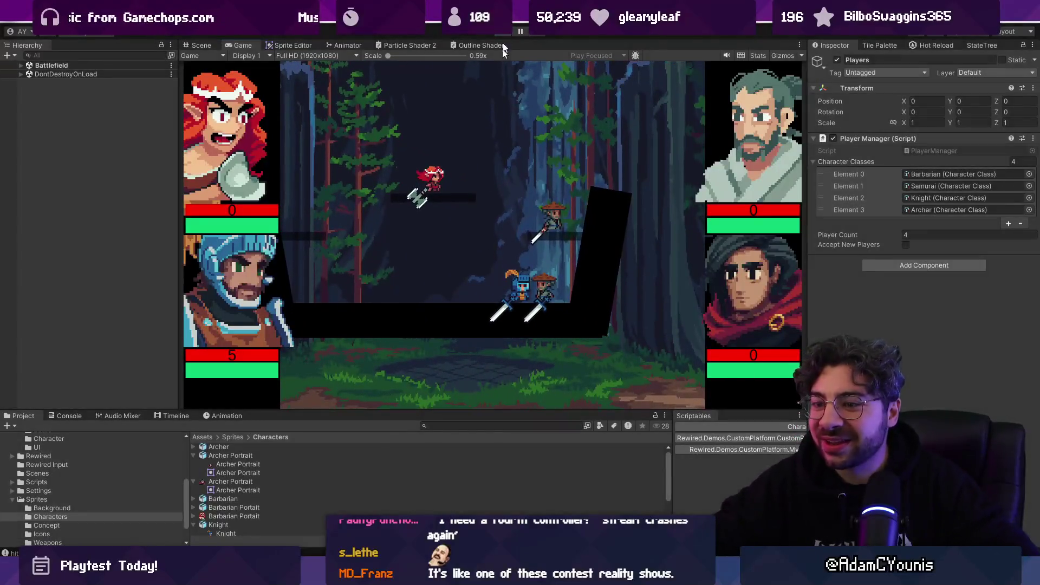
pyautogui.click(508, 31)
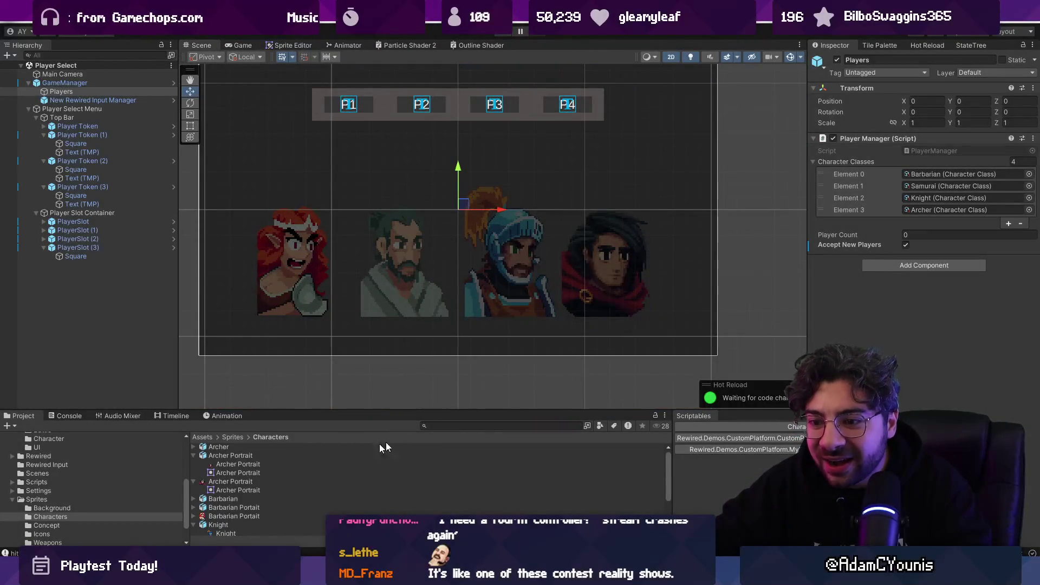
pyautogui.write('archer')
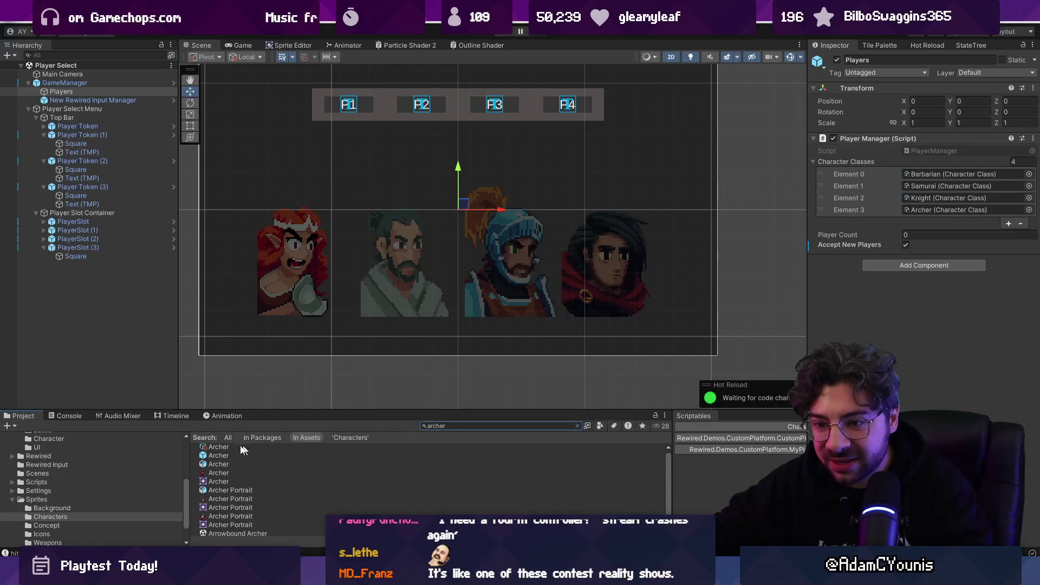
pyautogui.click(219, 448)
# - Set the Archer class's Prefab to the Archer prefab and start another test match
pyautogui.click(1032, 129)
pyautogui.write('ar')
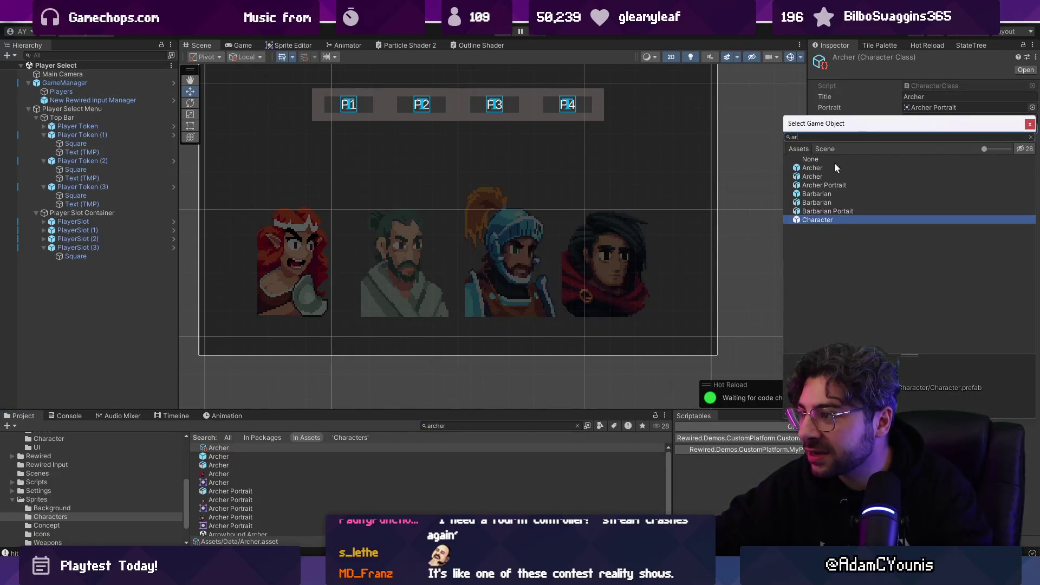
pyautogui.doubleClick(821, 168)
pyautogui.click(508, 32)
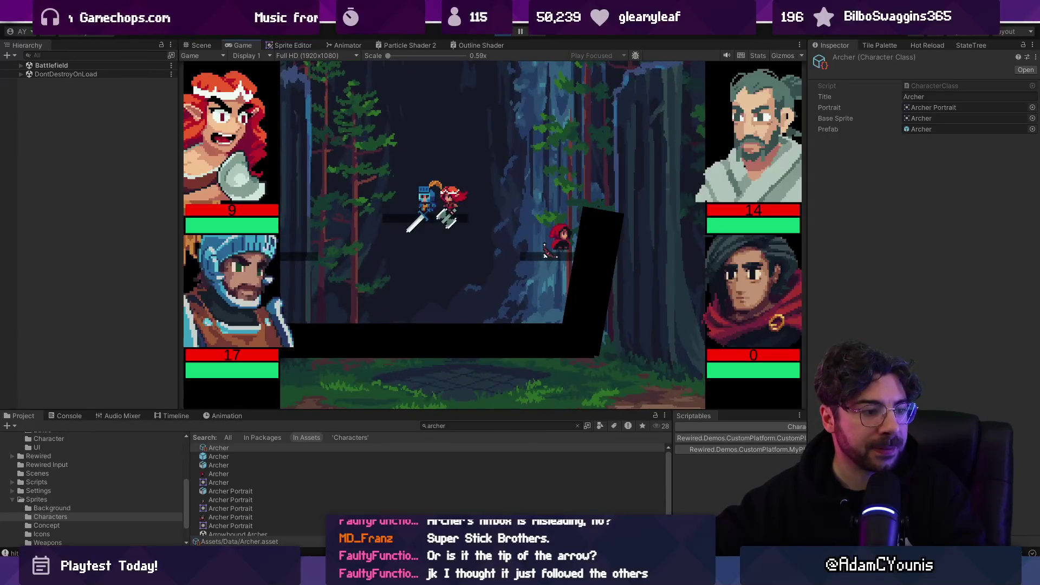
# - Stop the Archer test battle and stage all slash-core changes in Fork
pyautogui.click(506, 31)
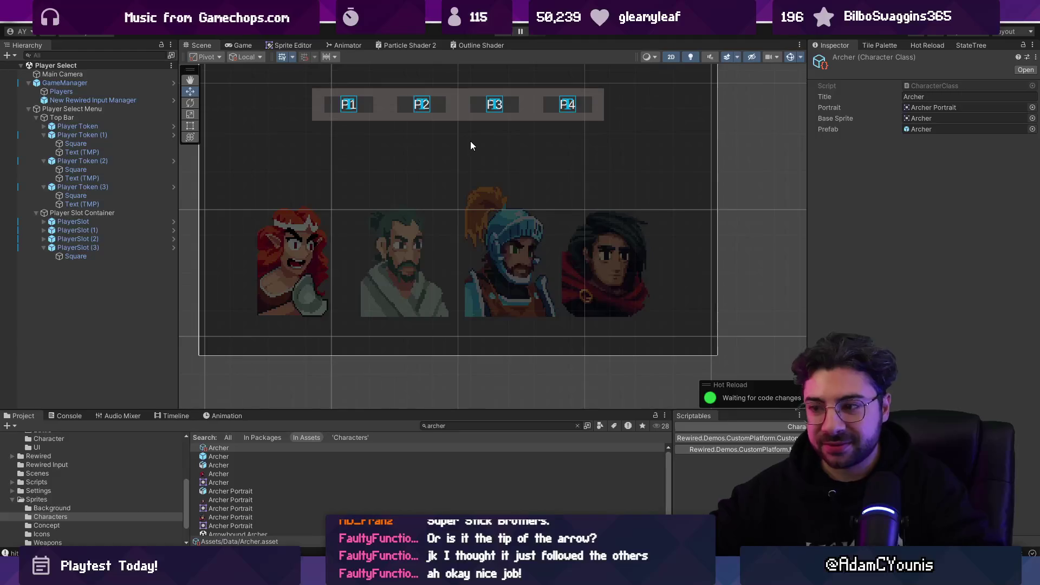
pyautogui.hotkey('alt', 'Tab')
pyautogui.click(510, 53)
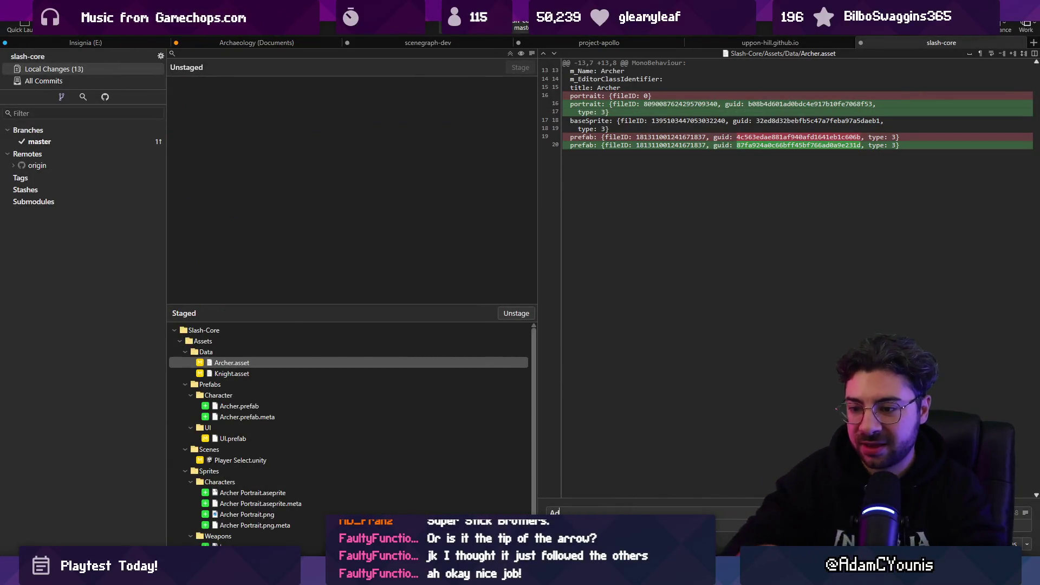
# - Type the 'Adds Archer' commit message for the staged changes
pyautogui.write('ds Ca')
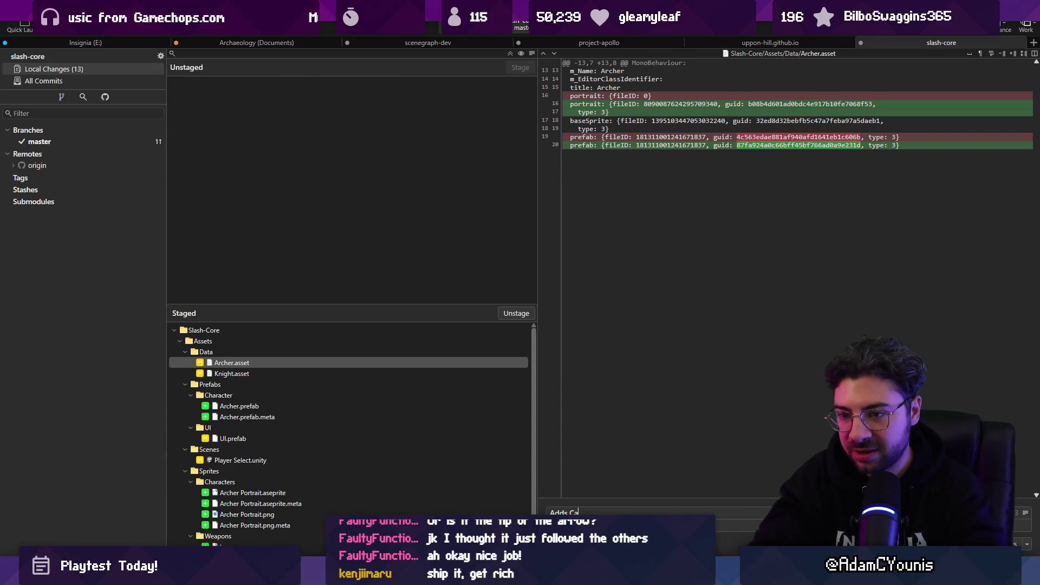